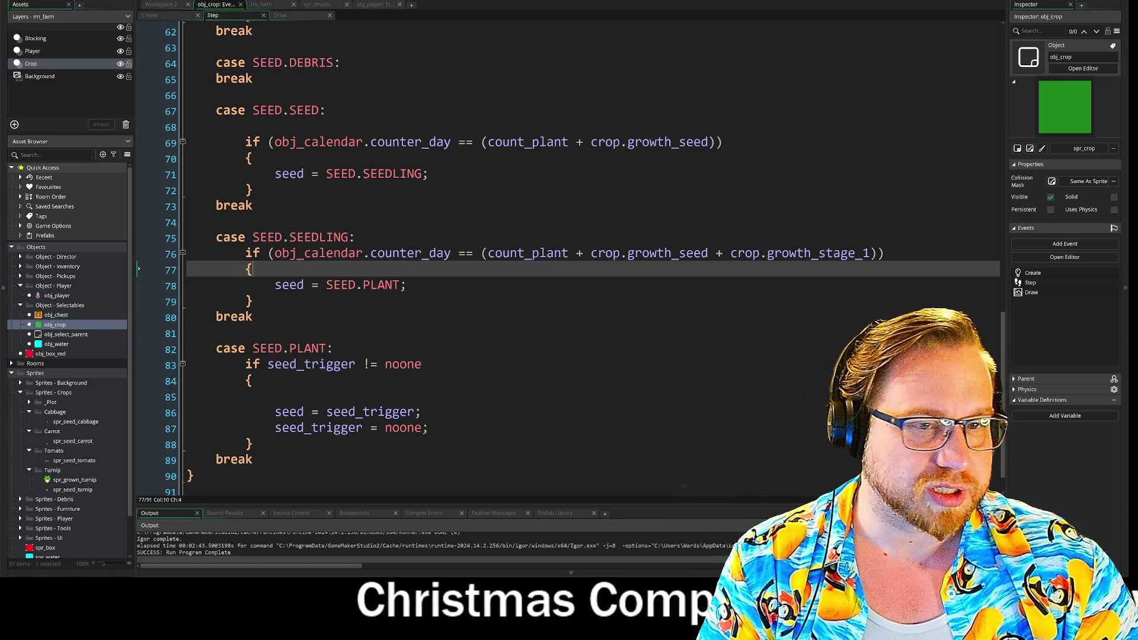
Rename the SEEDLING case label in the Step event to SEED.STAGE_1
left_click_drag(818, 253, 872, 254)
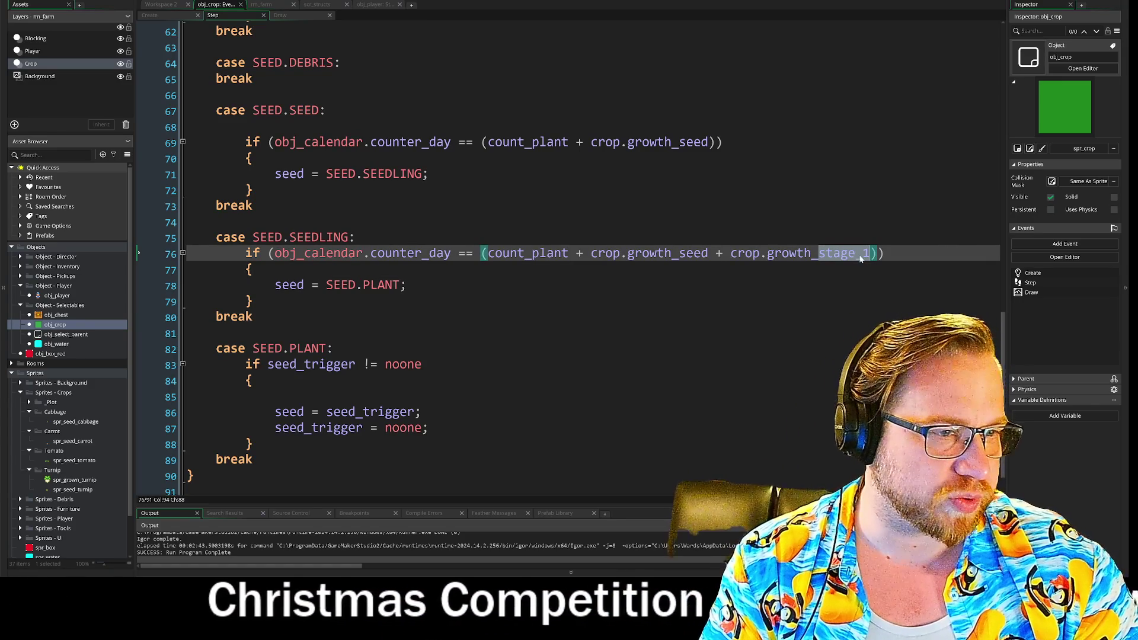
left_click_drag(295, 237, 349, 237)
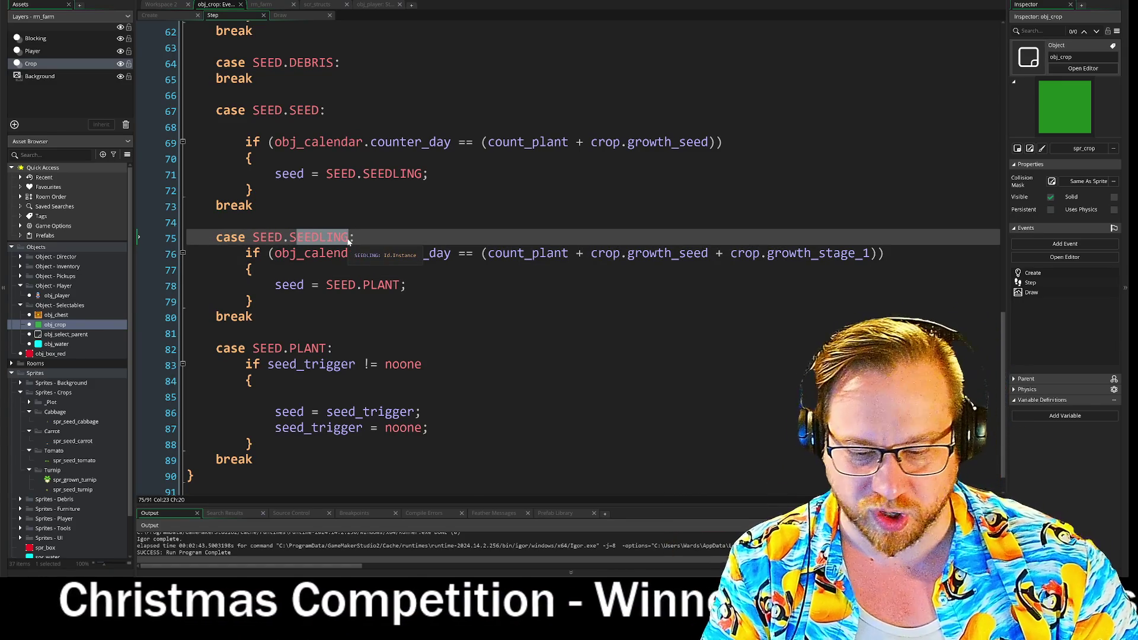
type("STAGE")
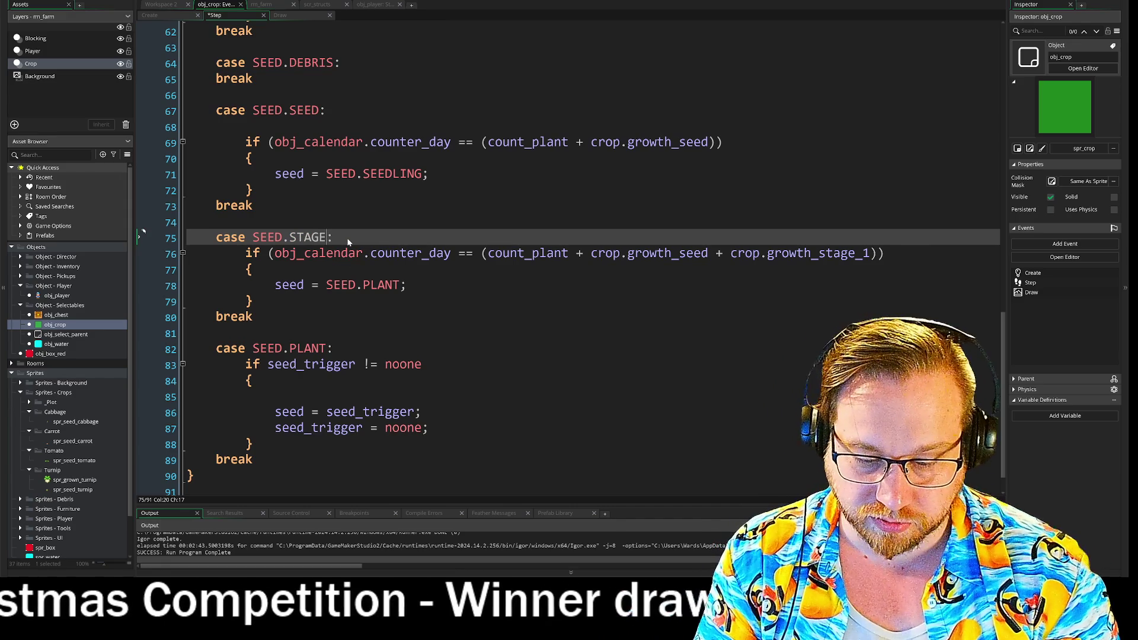
type("_!")
type("1")
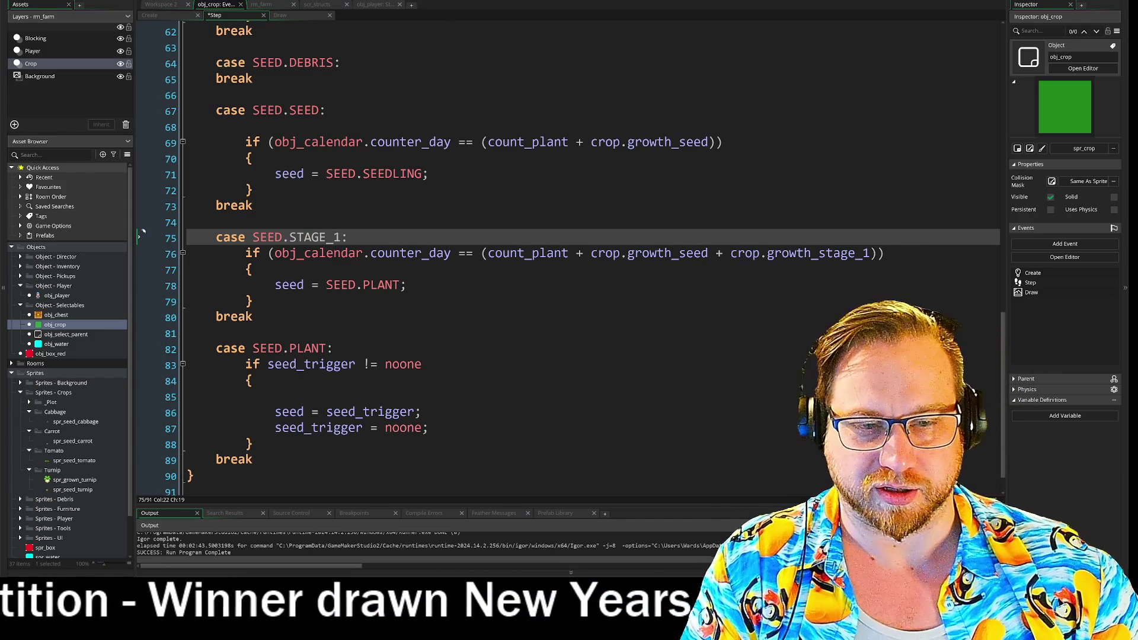
Duplicate the STAGE_1 case block below itself, outdent it, and relabel the copy SEED.STAGE_2
mouse_move(261, 317)
left_mouse_down()
mouse_move(195, 302)
mouse_move(193, 241)
left_mouse_up()
key("ctrl+c")
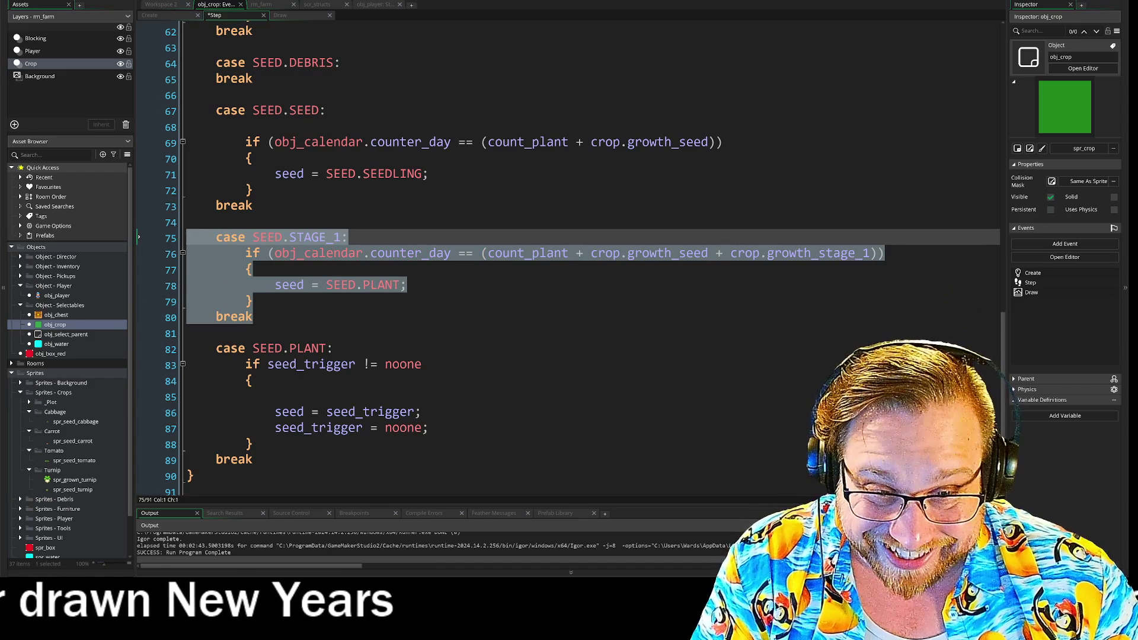
left_click(255, 317)
key("Return")
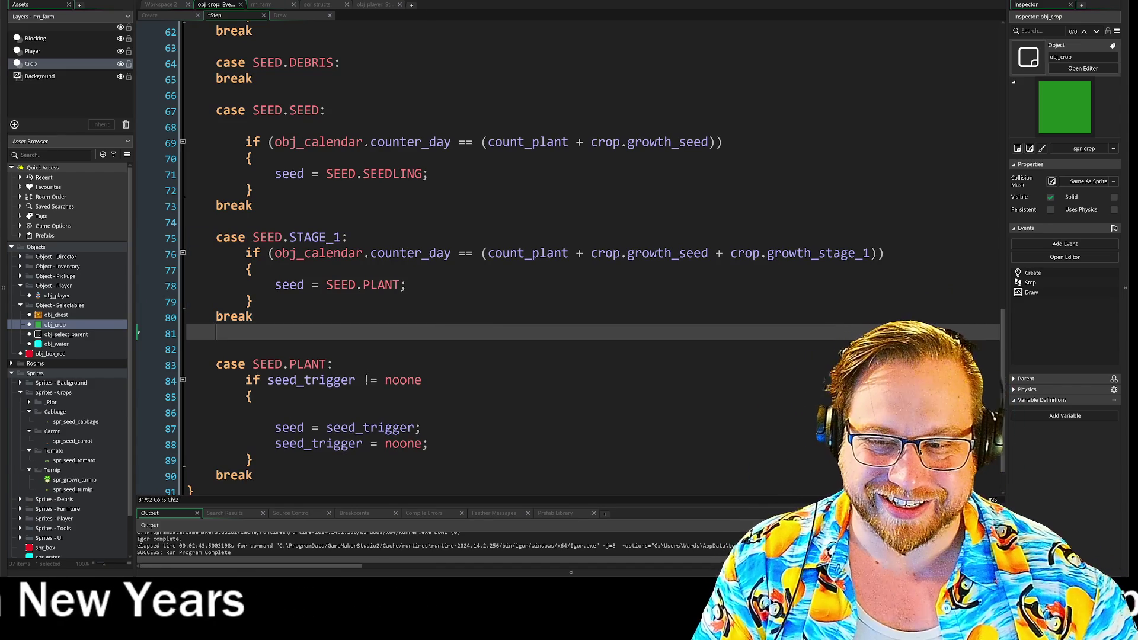
key("Return")
key("ctrl+v")
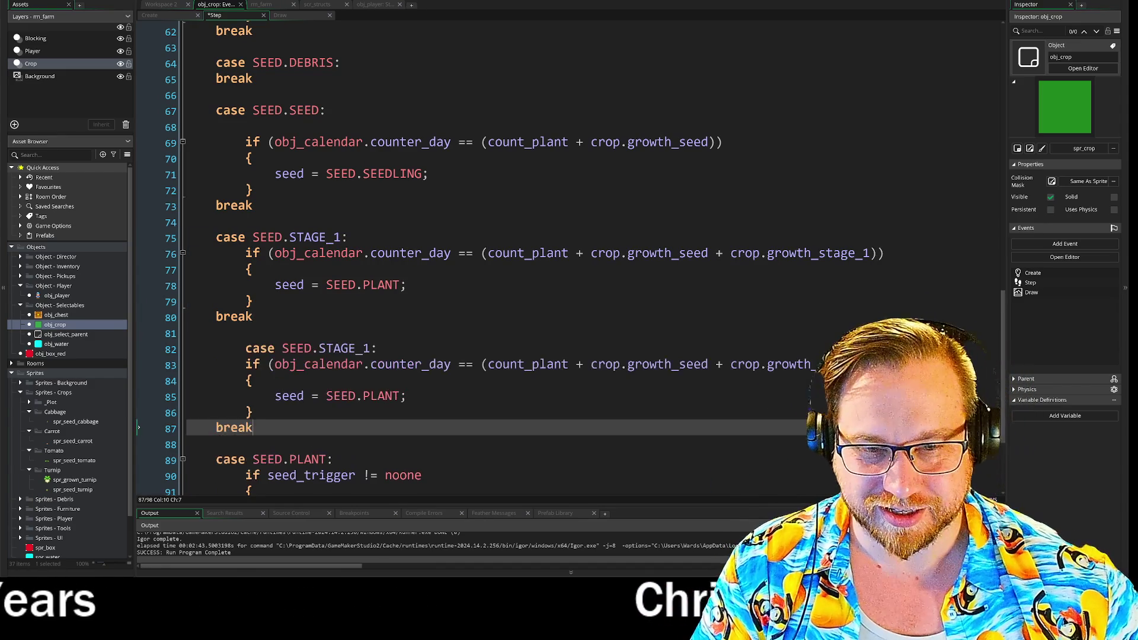
left_click_drag(245, 348, 244, 413)
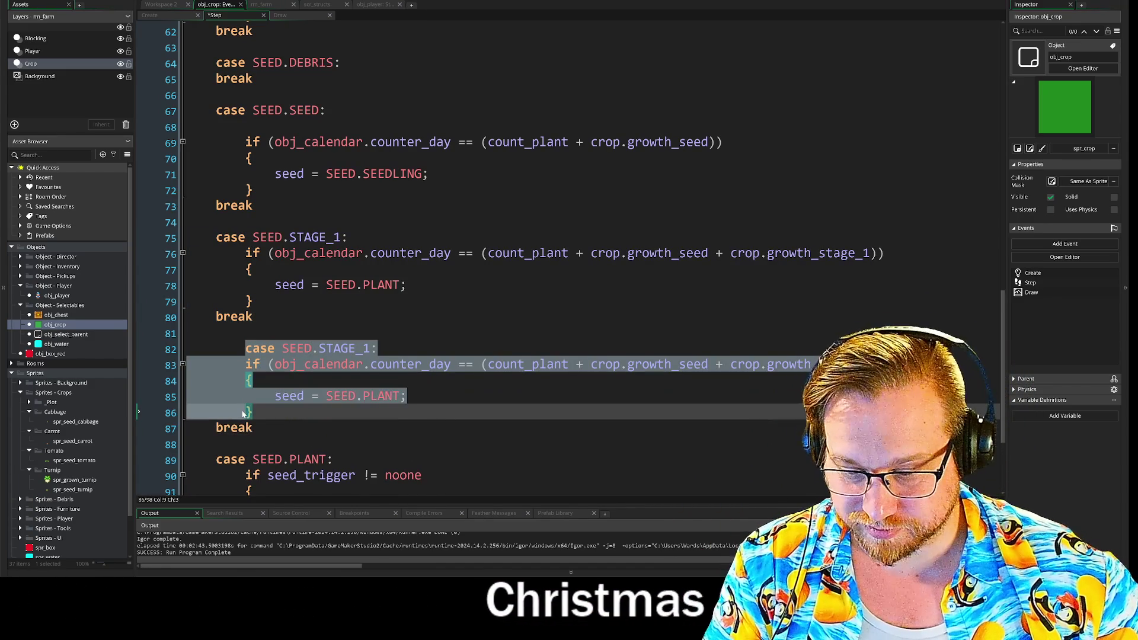
key("shift+Tab")
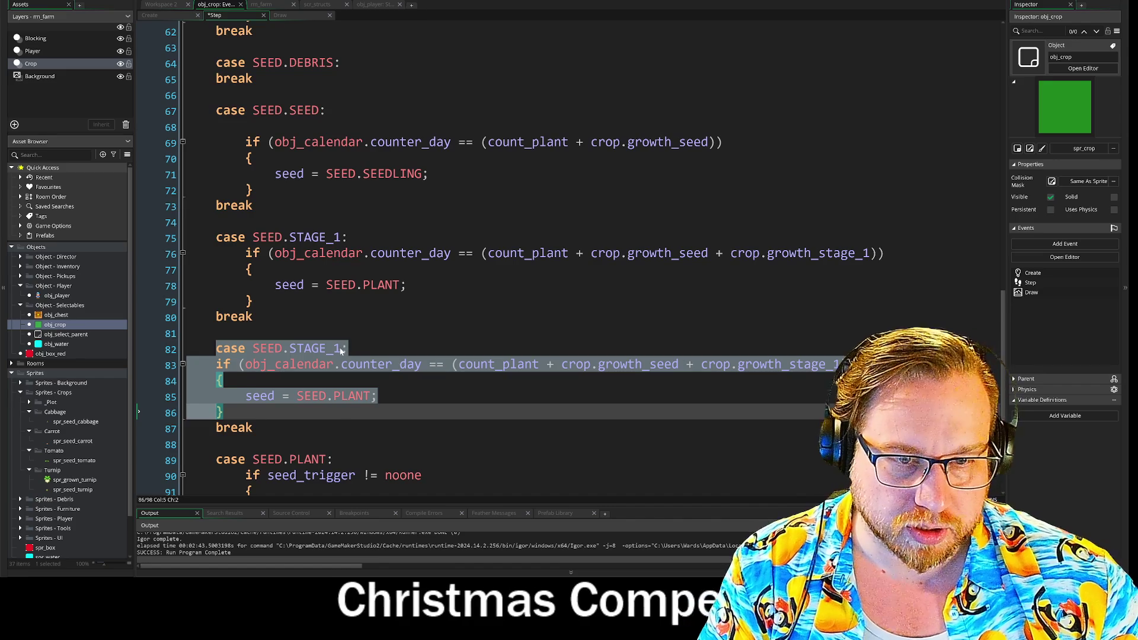
left_click(340, 351)
key("BackSpace")
type("2")
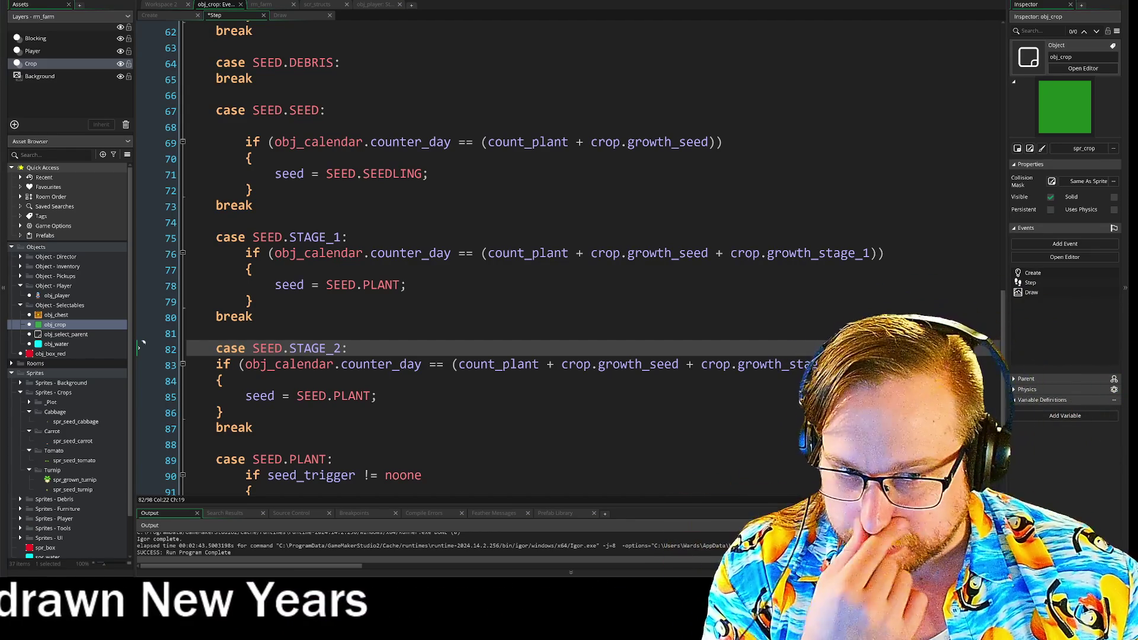
key("Up")
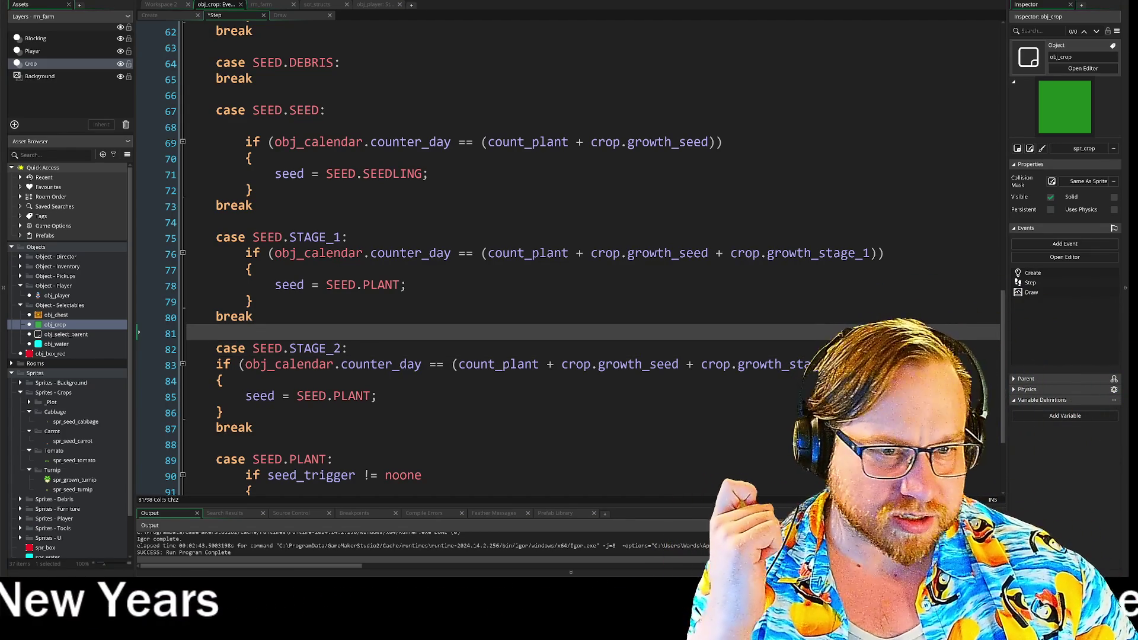
In the Create event, replace the SEEDLING enum entry and delete the wrongly pasted case block
left_click(161, 18)
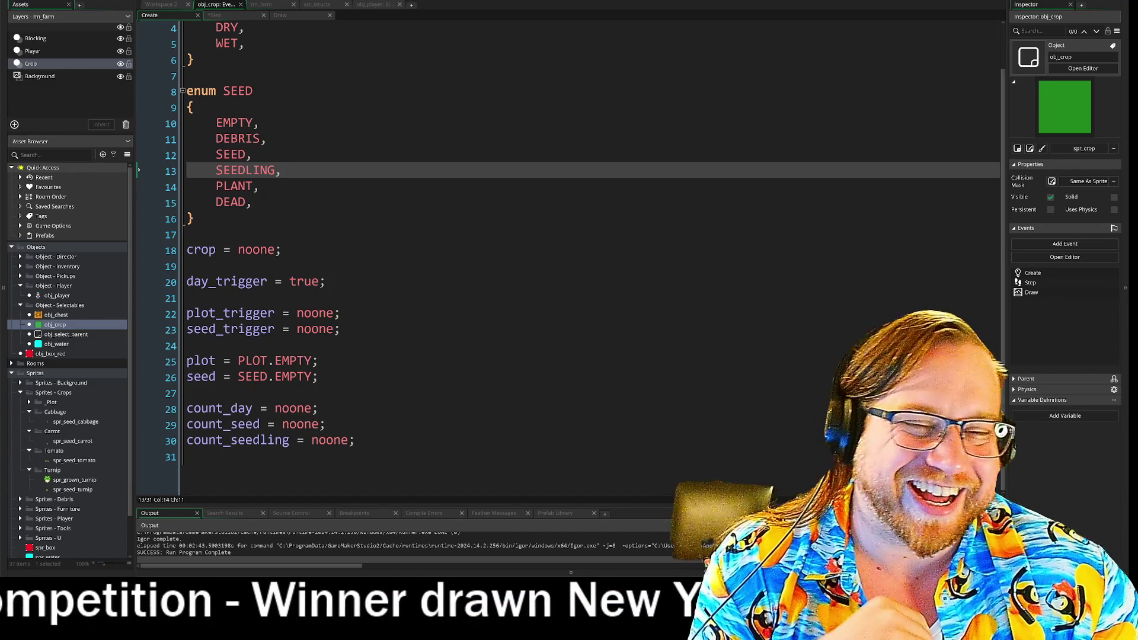
left_click_drag(275, 171, 253, 172)
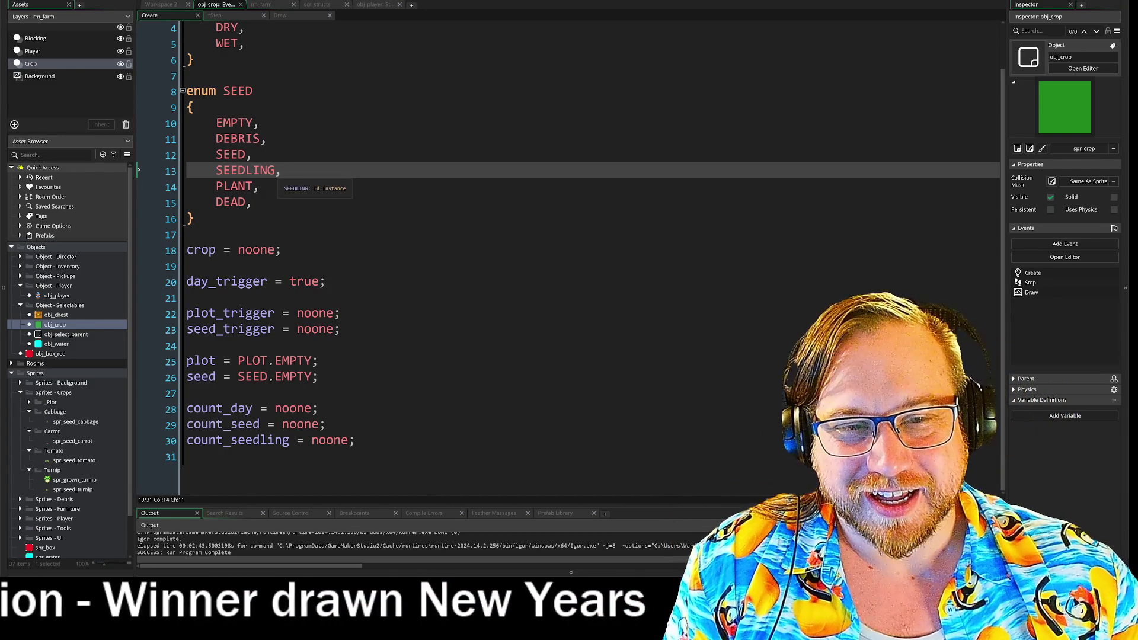
left_click_drag(254, 172, 216, 174)
key("ctrl+v")
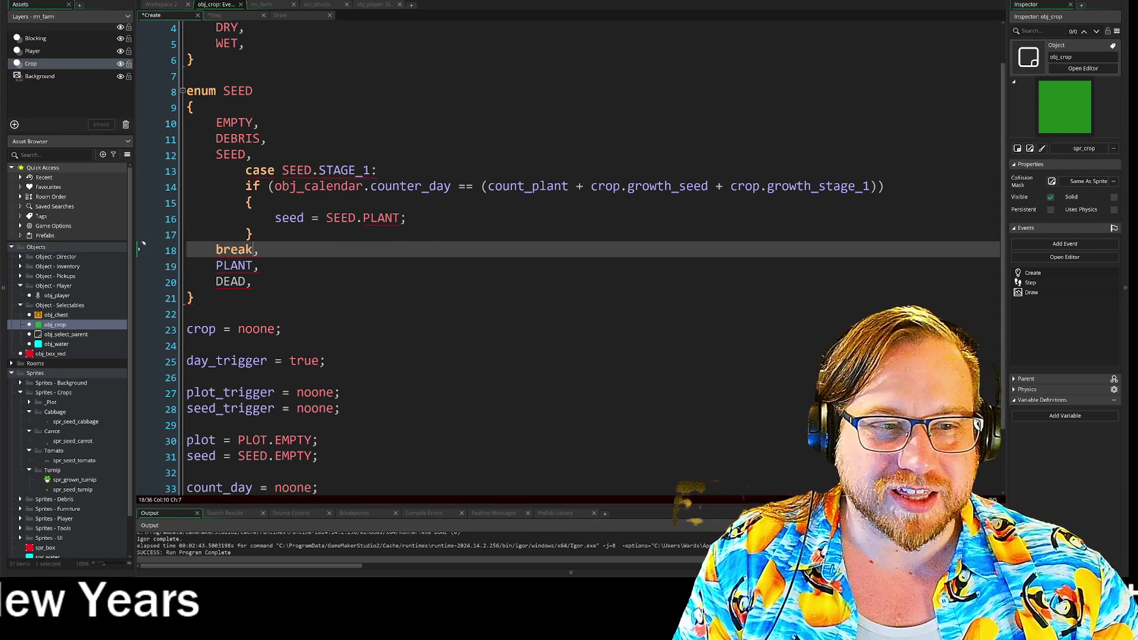
left_click_drag(319, 172, 371, 174)
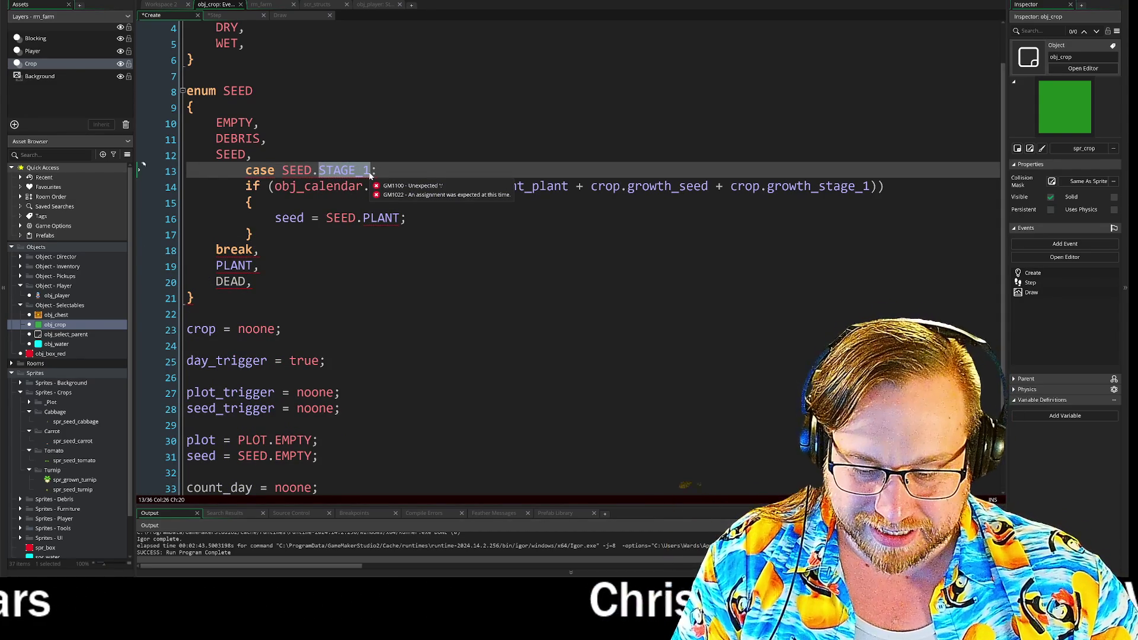
mouse_move(257, 235)
left_mouse_down()
mouse_move(249, 188)
mouse_move(184, 171)
left_mouse_up()
key("Delete")
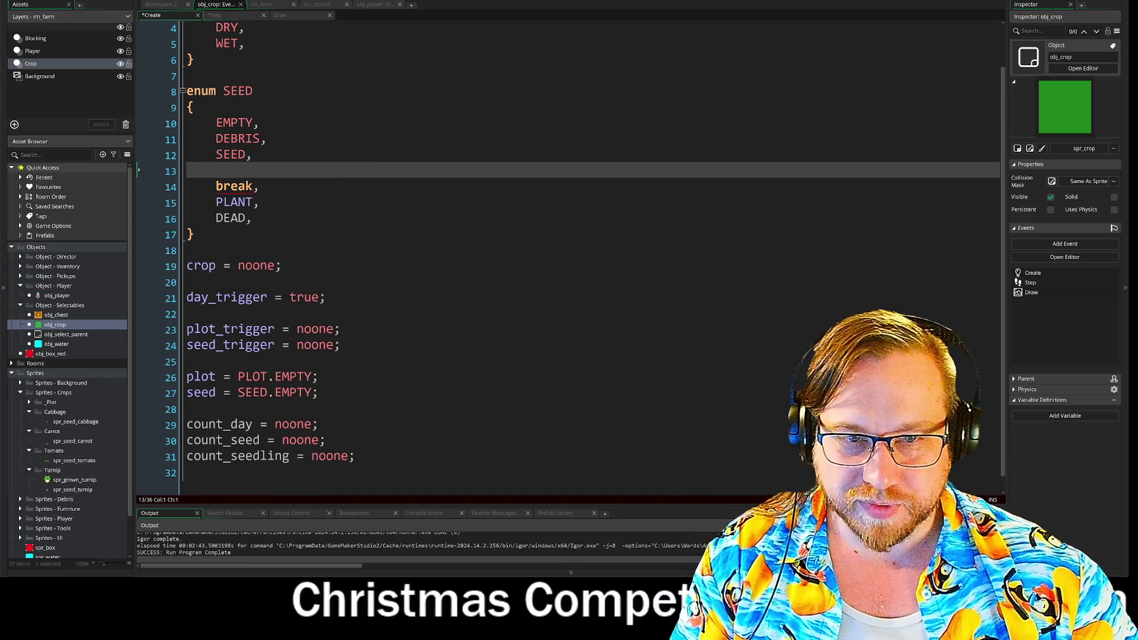
left_click_drag(259, 186, 183, 170)
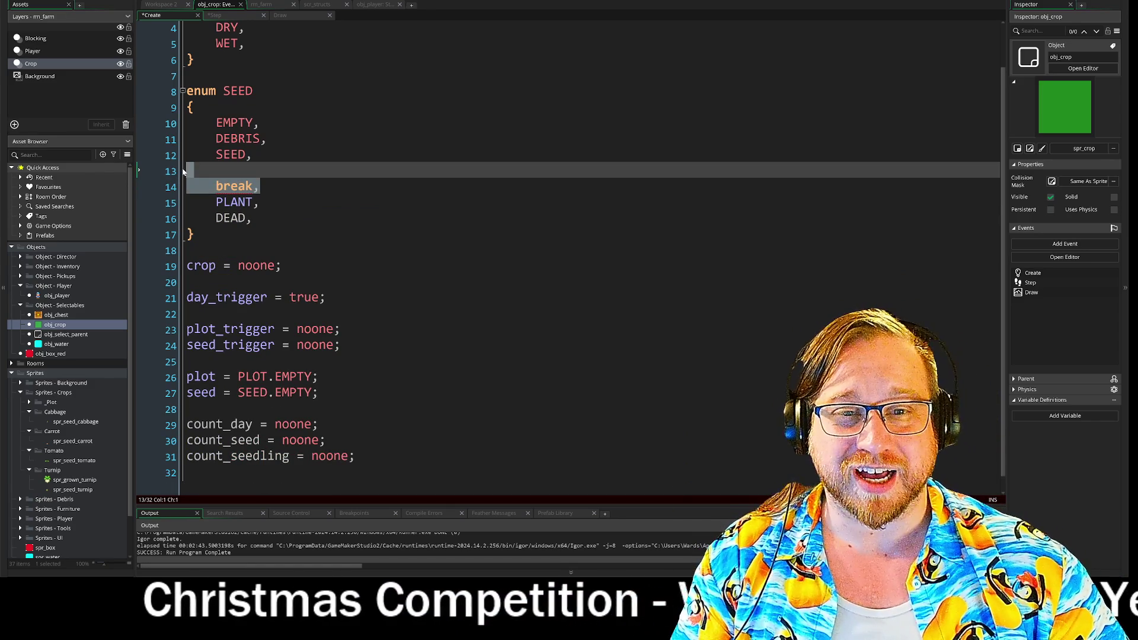
key("Delete")
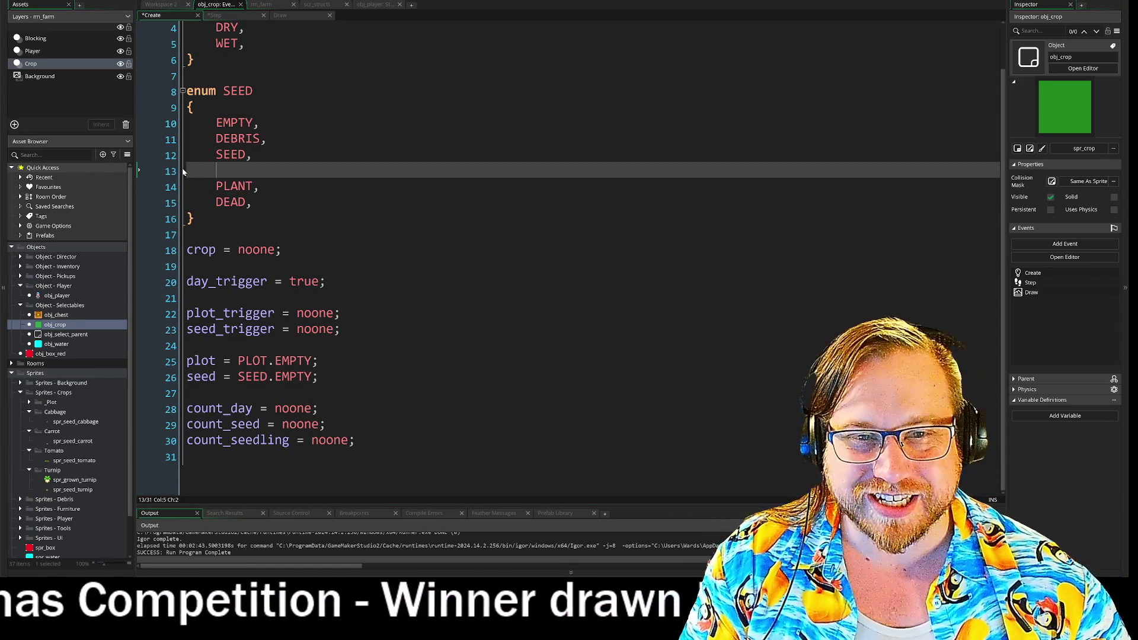
List STAGE_1, and STAGE_2, in the SEED enum, each followed by a comma
type("STAGE_1")
key("ctrl+d")
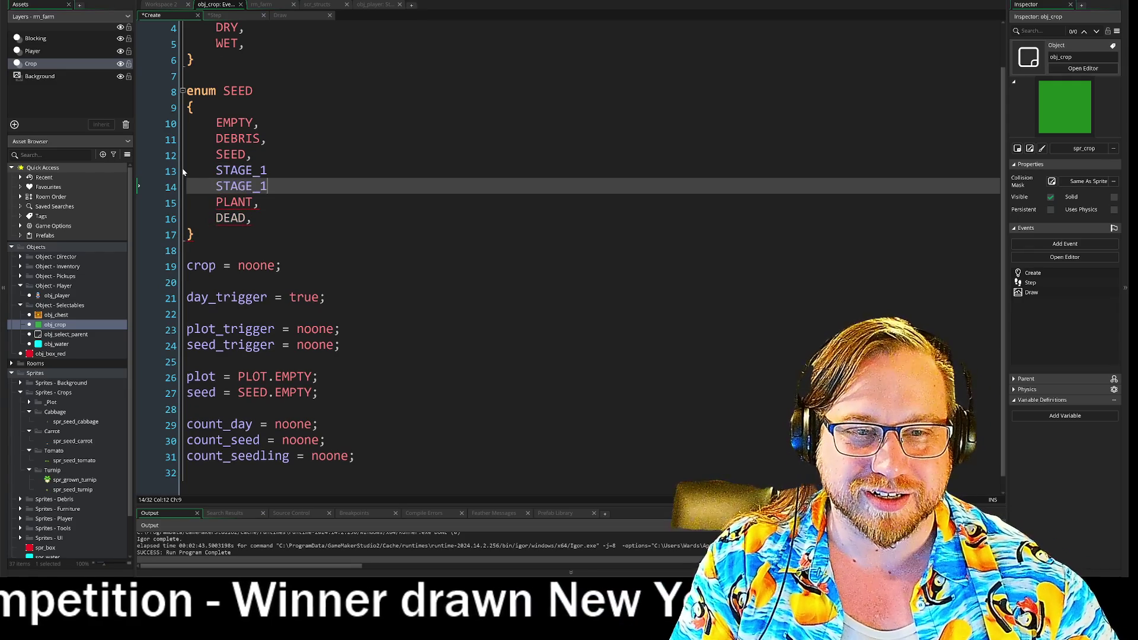
key("BackSpace")
type("2")
key("Up")
type(",")
key("Down")
type(",")
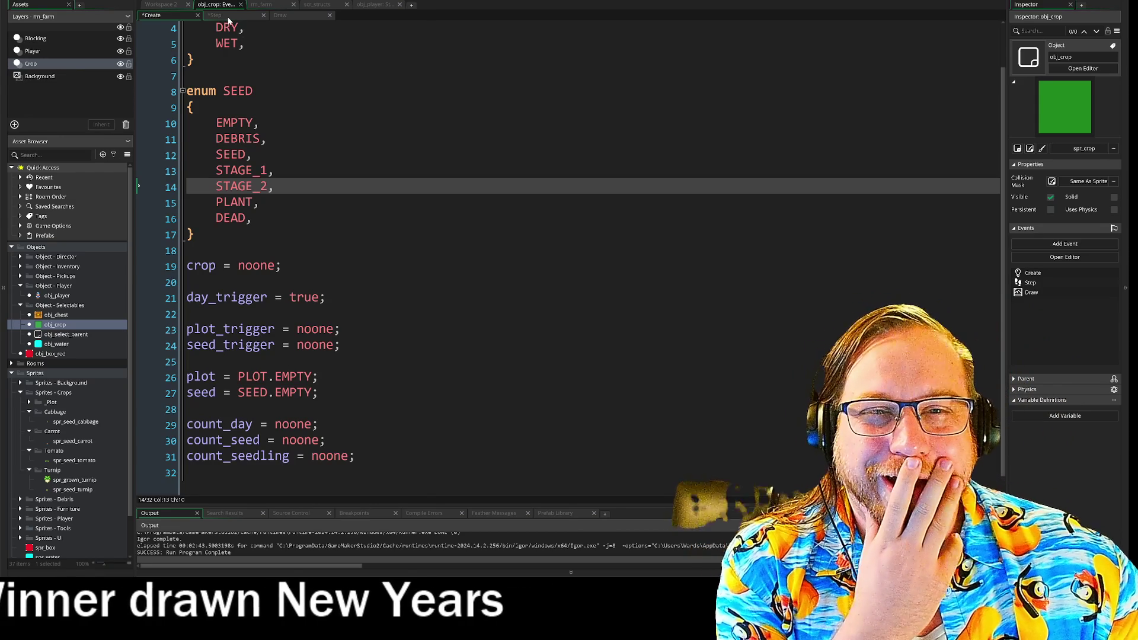
Return to the Step event and select the '+ crop.growth_stage_1' term on line 83
left_click(214, 15)
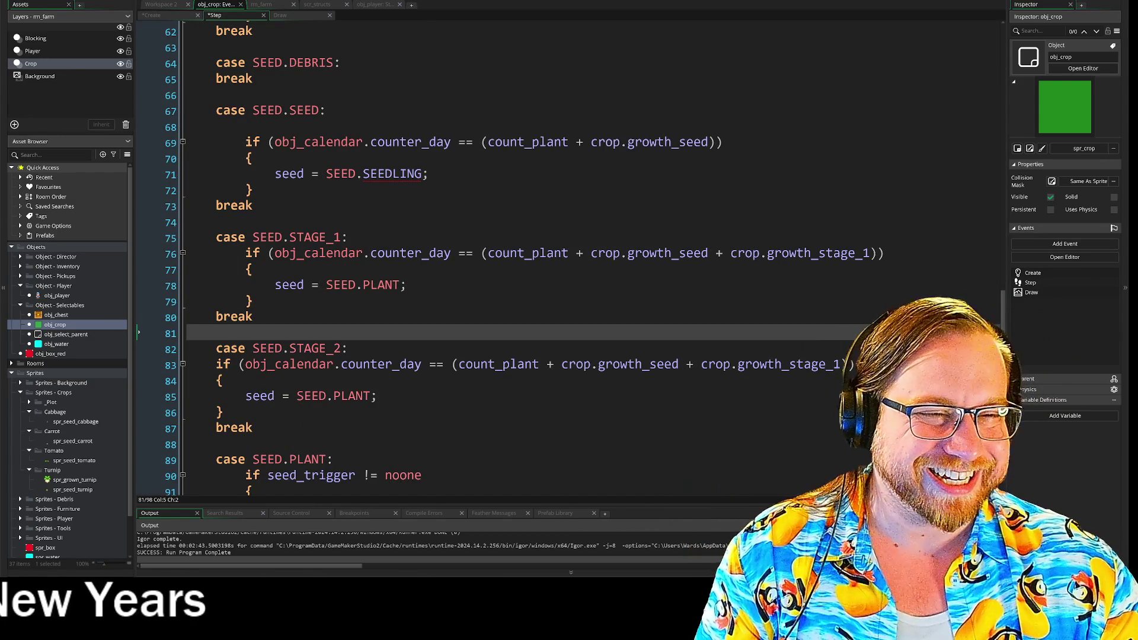
scroll(569, 258, "down", 2)
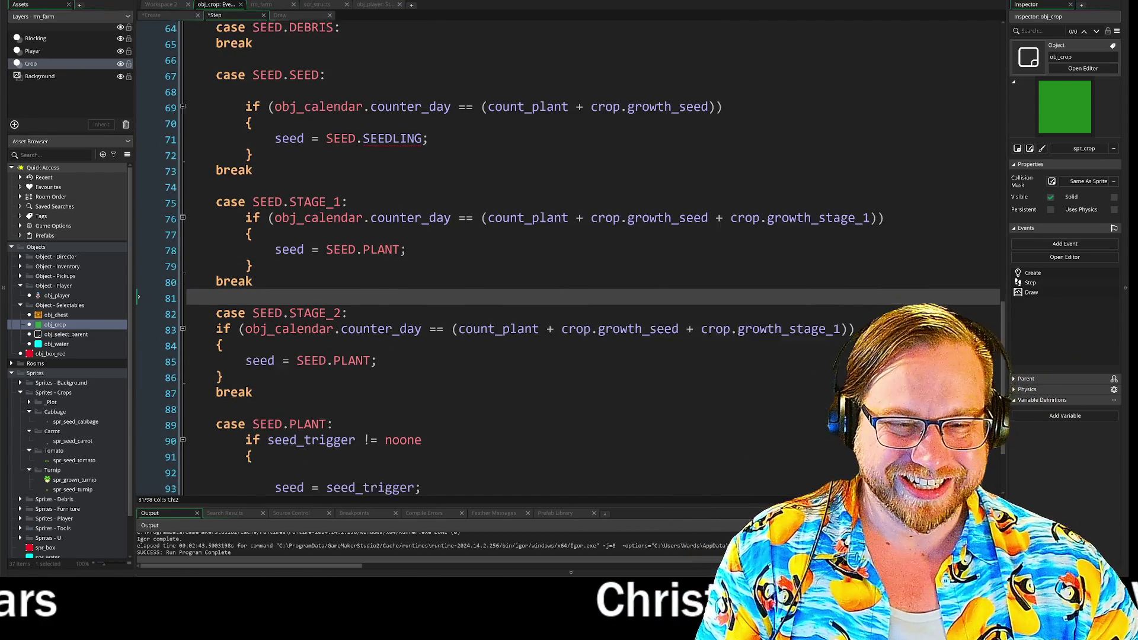
scroll(569, 258, "down", 1)
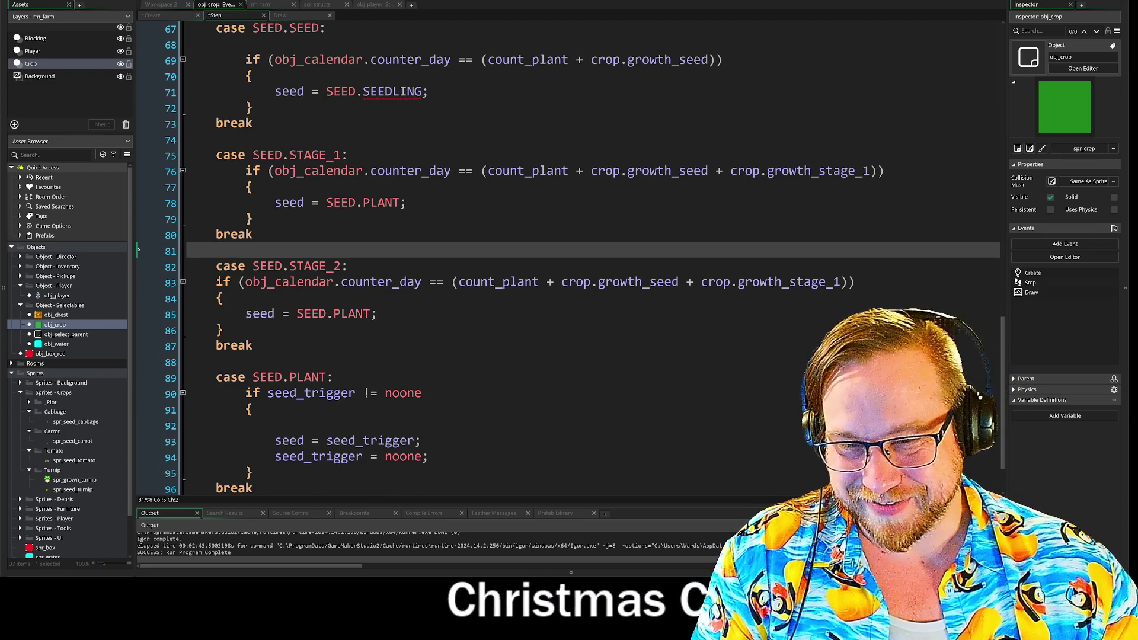
left_click_drag(686, 282, 842, 295)
key("ctrl+c")
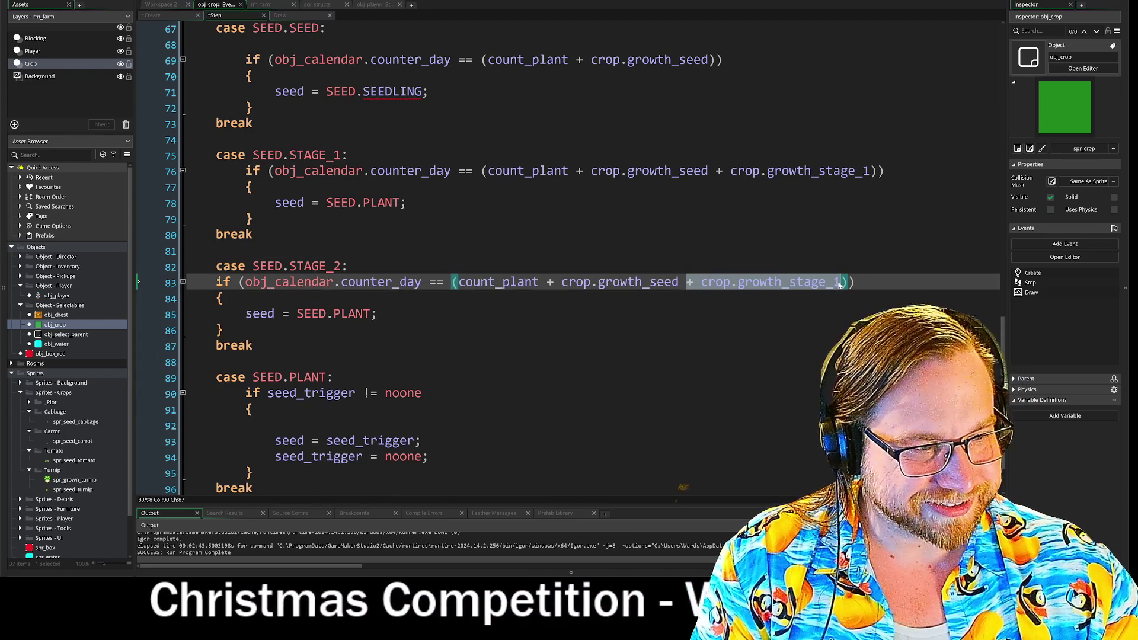
Add a '+ crop.growth_stage_2' term before the closing parentheses of the STAGE_2 condition
left_click(841, 285)
key("ctrl+v")
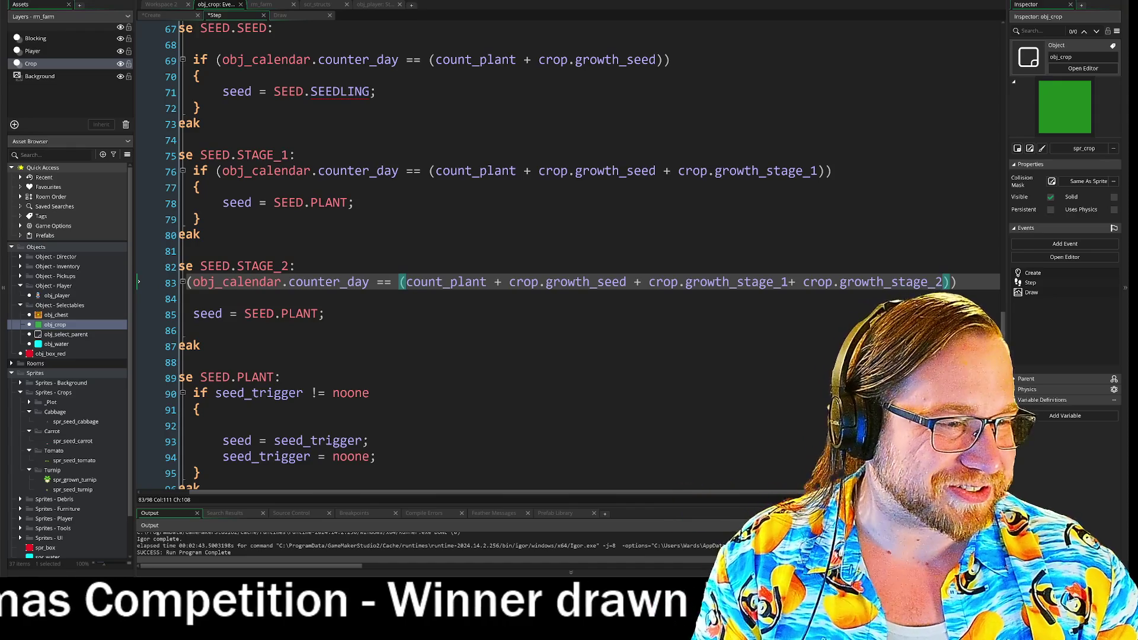
type(")")
left_click(788, 282)
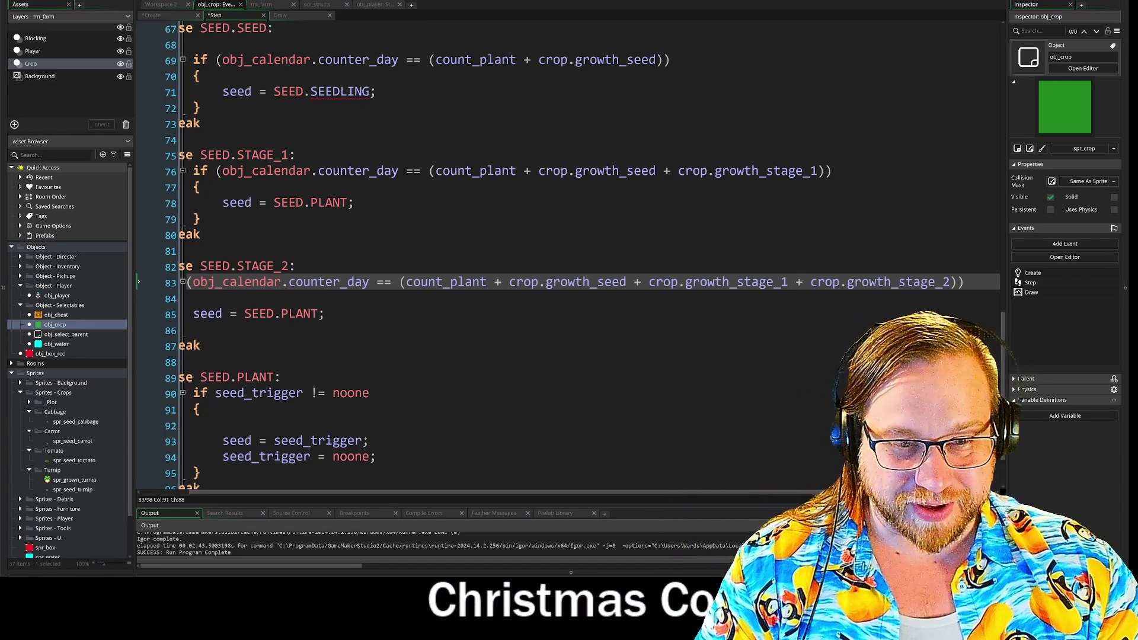
left_click(224, 298)
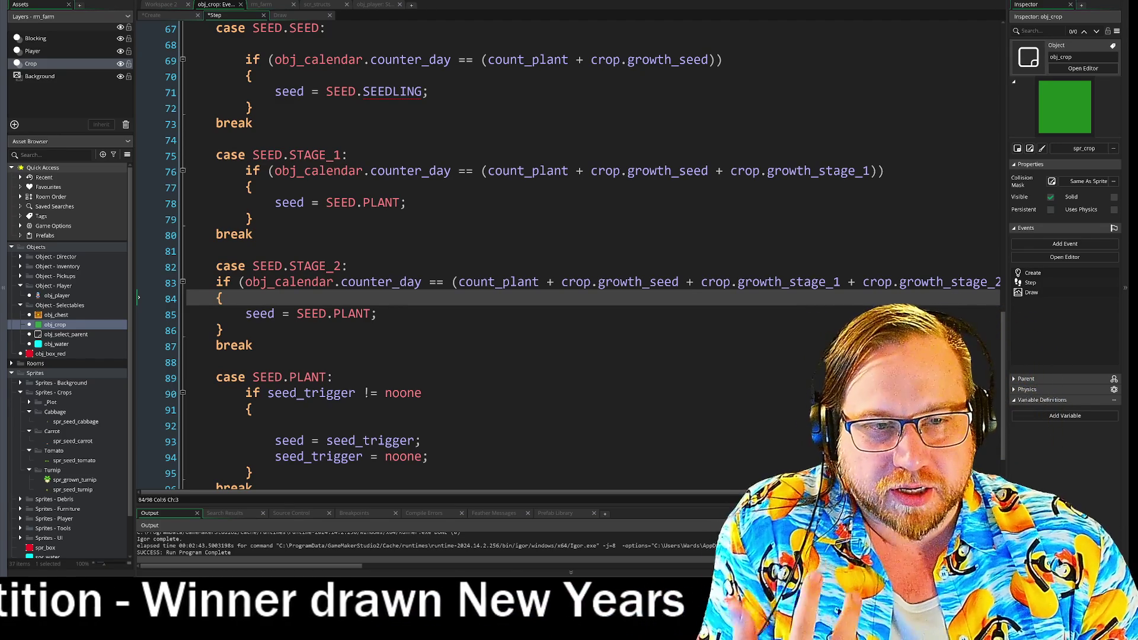
Make the SEED case on line 71 advance seed to SEED.STAGE_1 instead of SEEDLING
left_click_drag(363, 91, 422, 91)
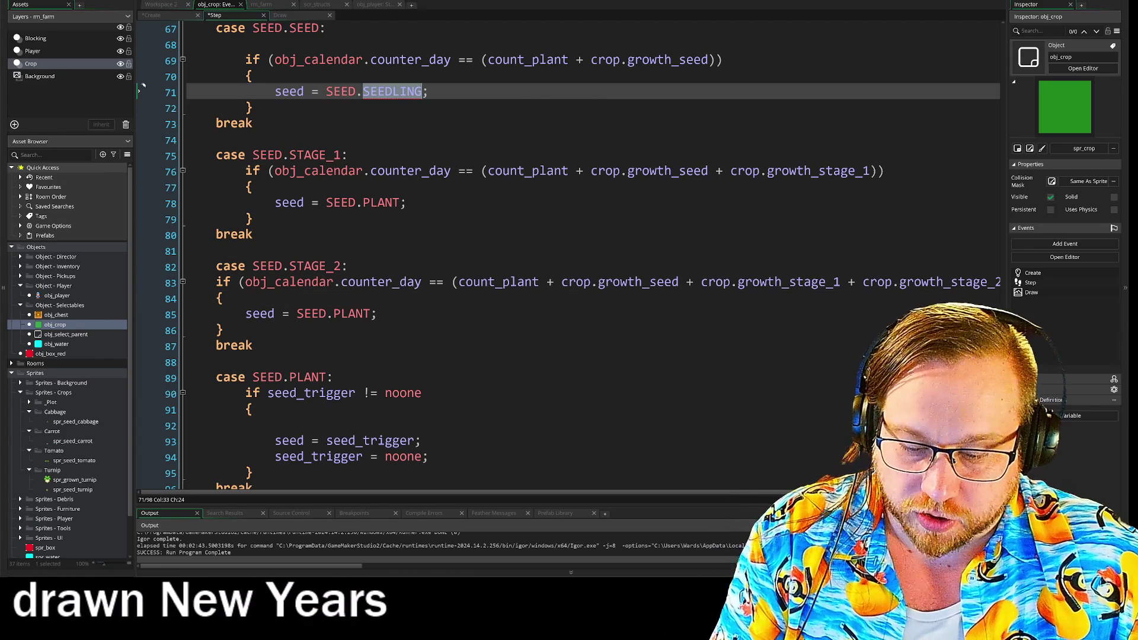
key("ctrl+v")
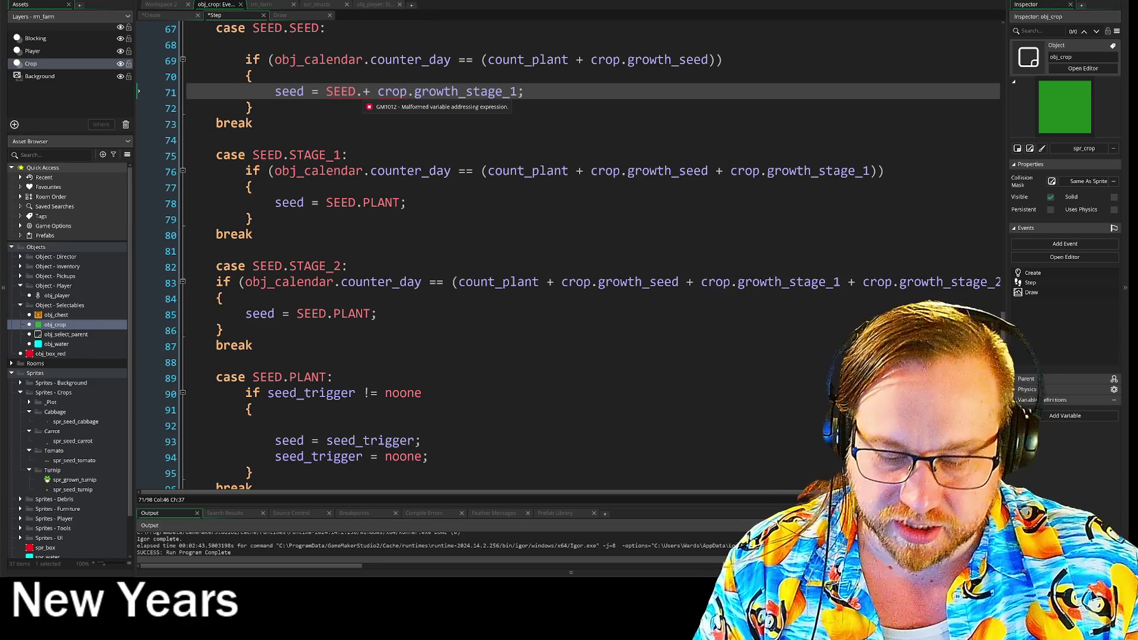
key("ctrl+z")
left_click_drag(289, 155, 341, 155)
key("ctrl+c")
left_click_drag(363, 91, 422, 91)
key("ctrl+v")
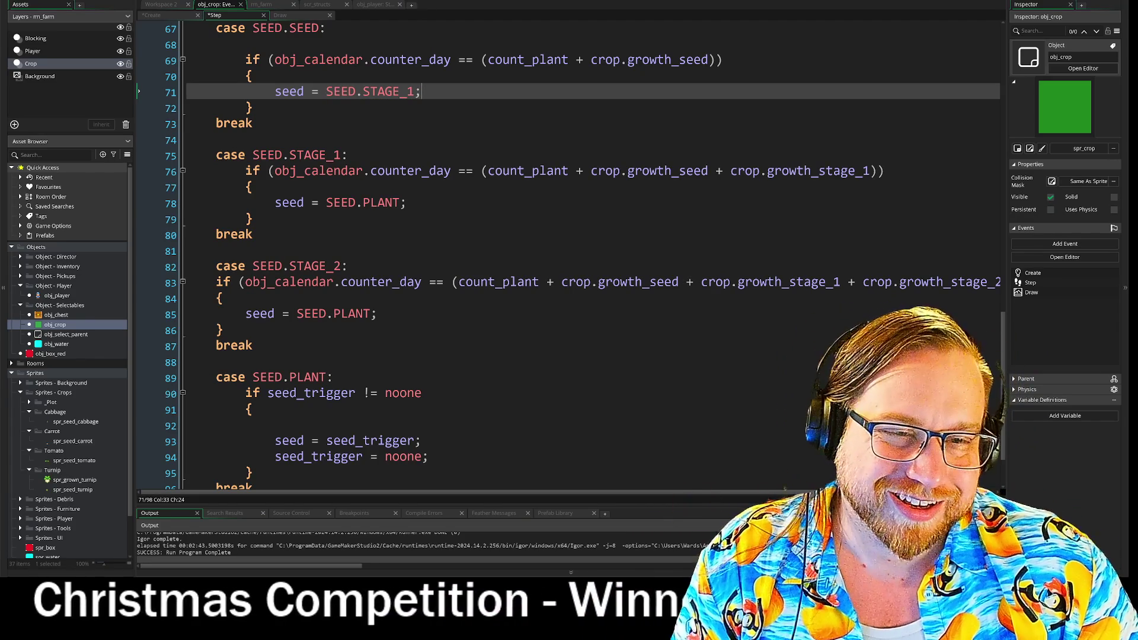
Change the STAGE_1 case's target from SEED.PLANT to SEED.STAGE_2
double_click(381, 203)
key("ctrl+v")
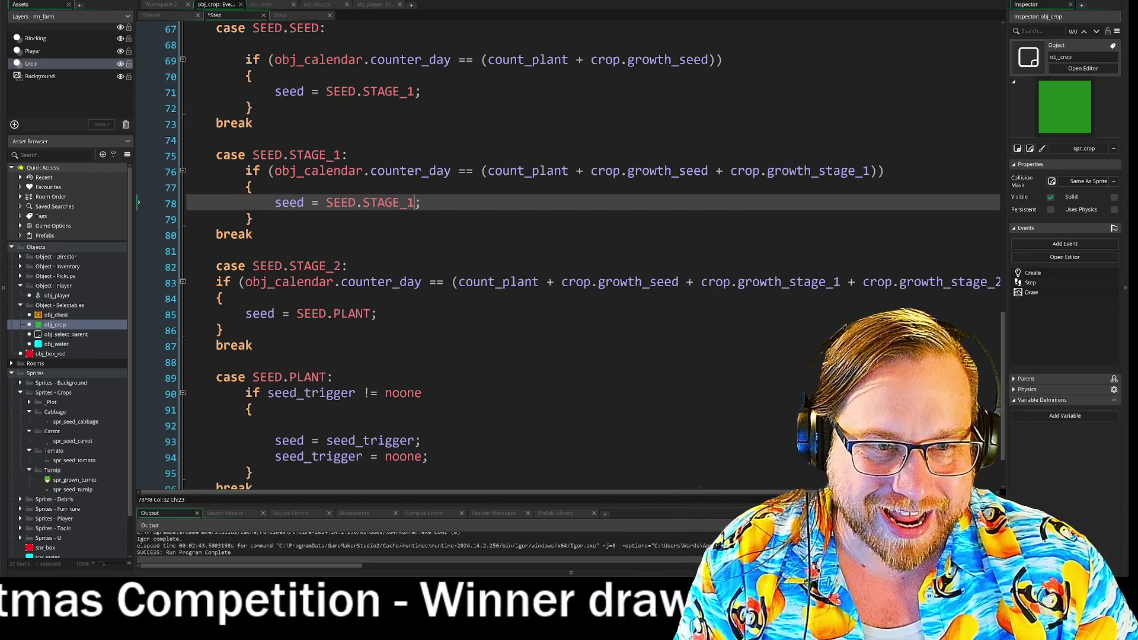
key("BackSpace")
type("2")
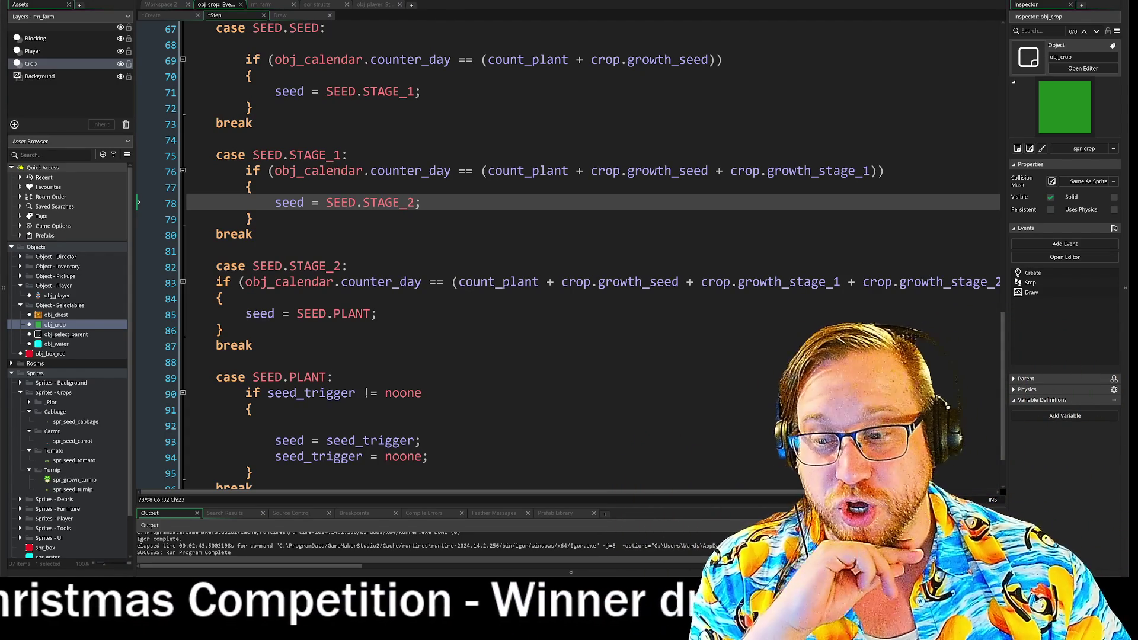
left_click(253, 345)
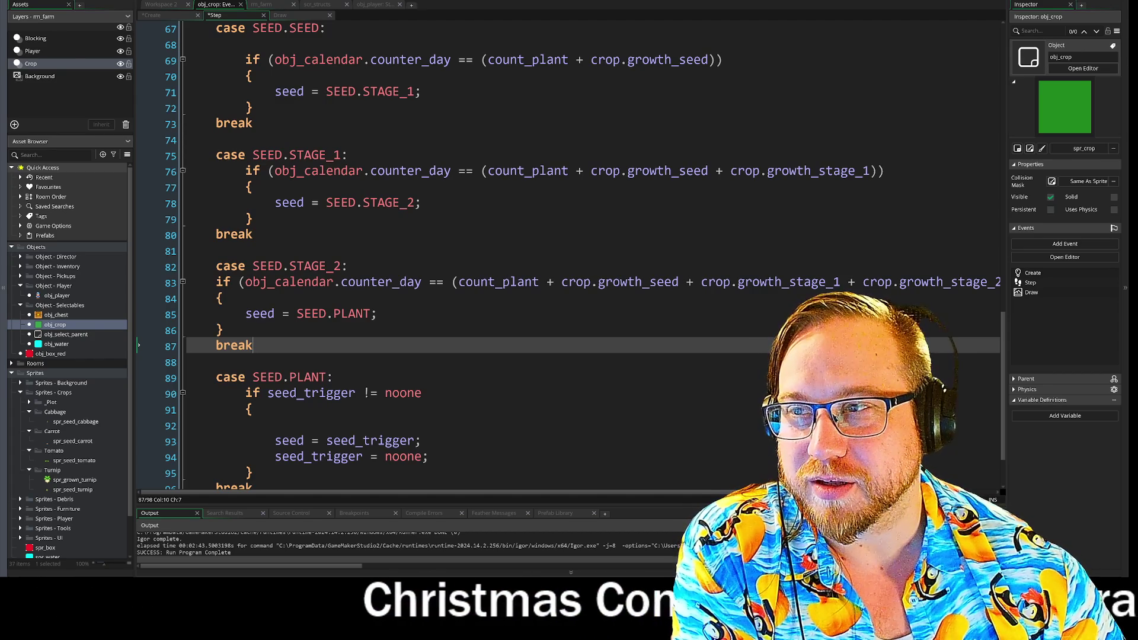
mouse_move(0, 13)
left_mouse_down()
mouse_move(266, 13)
mouse_move(164, 0)
left_mouse_up()
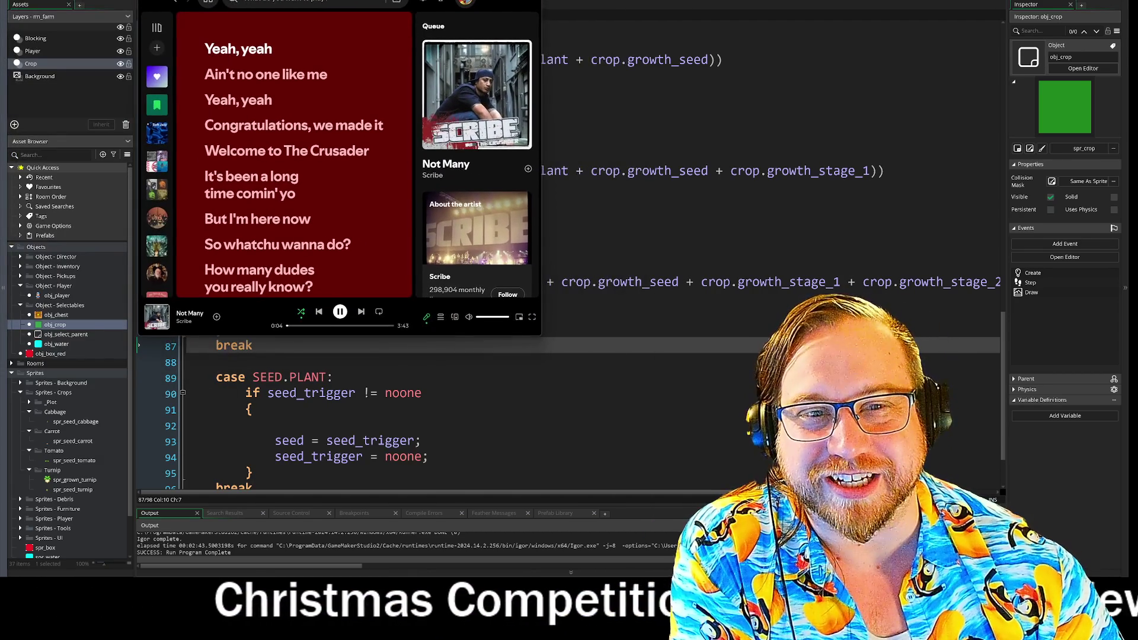
key("alt")
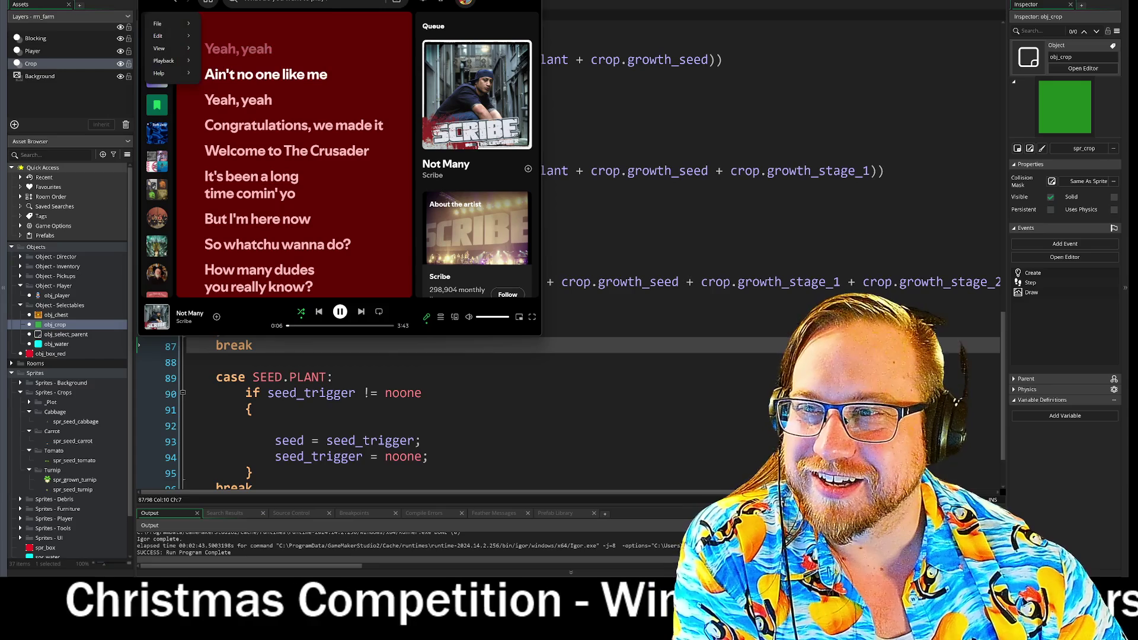
left_click_drag(163, 3, 0, 3)
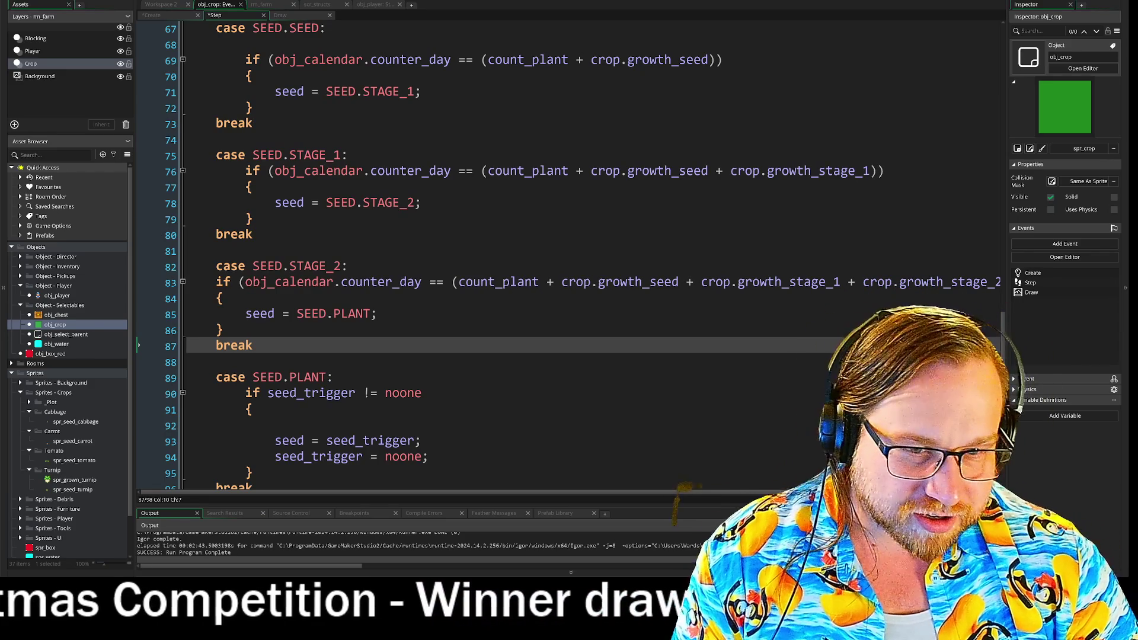
Review the STAGE_1 and STAGE_2 growth checks on lines 75–86
scroll(569, 255, "down", 2)
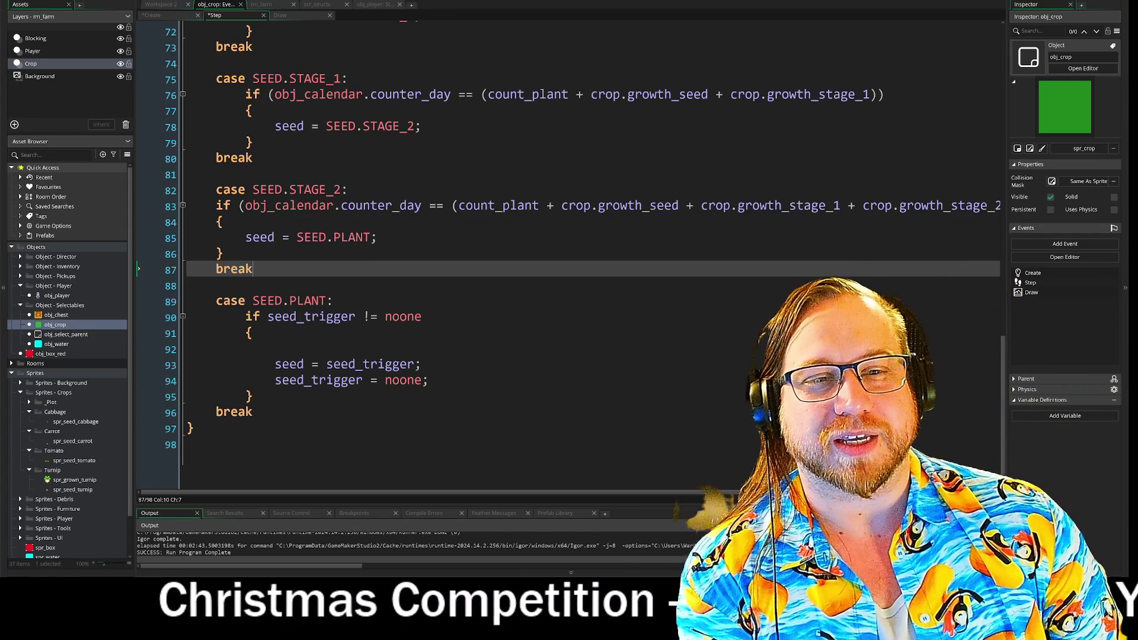
left_click(223, 253)
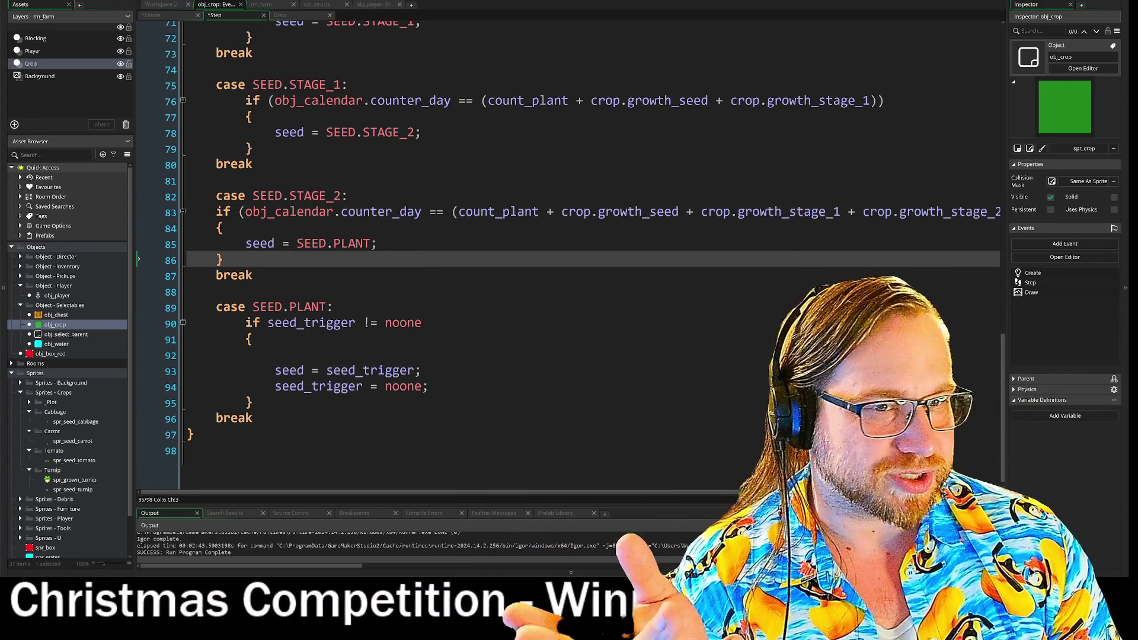
mouse_move(294, 85)
left_mouse_down()
mouse_move(593, 102)
mouse_move(421, 133)
left_mouse_up()
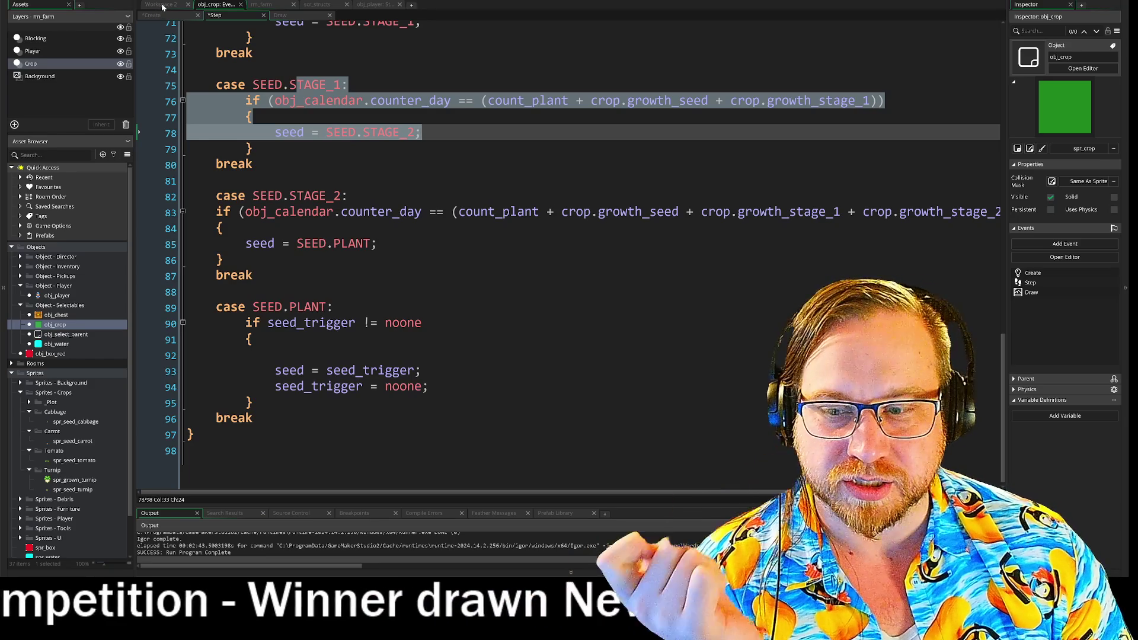
left_click_drag(253, 196, 382, 255)
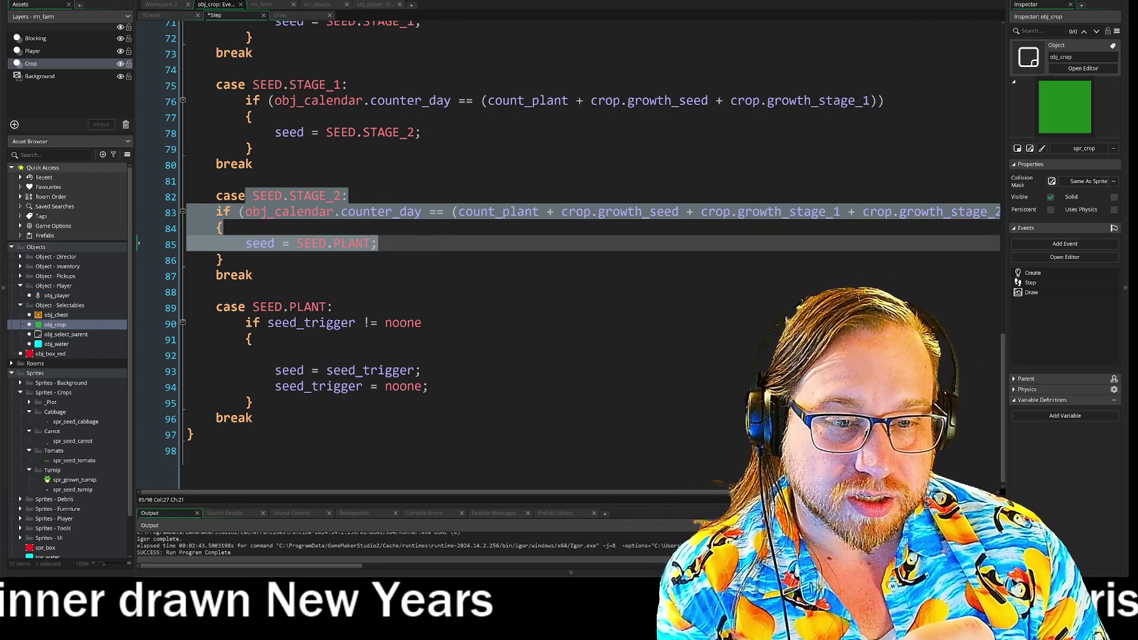
left_click(274, 355)
left_click(223, 228)
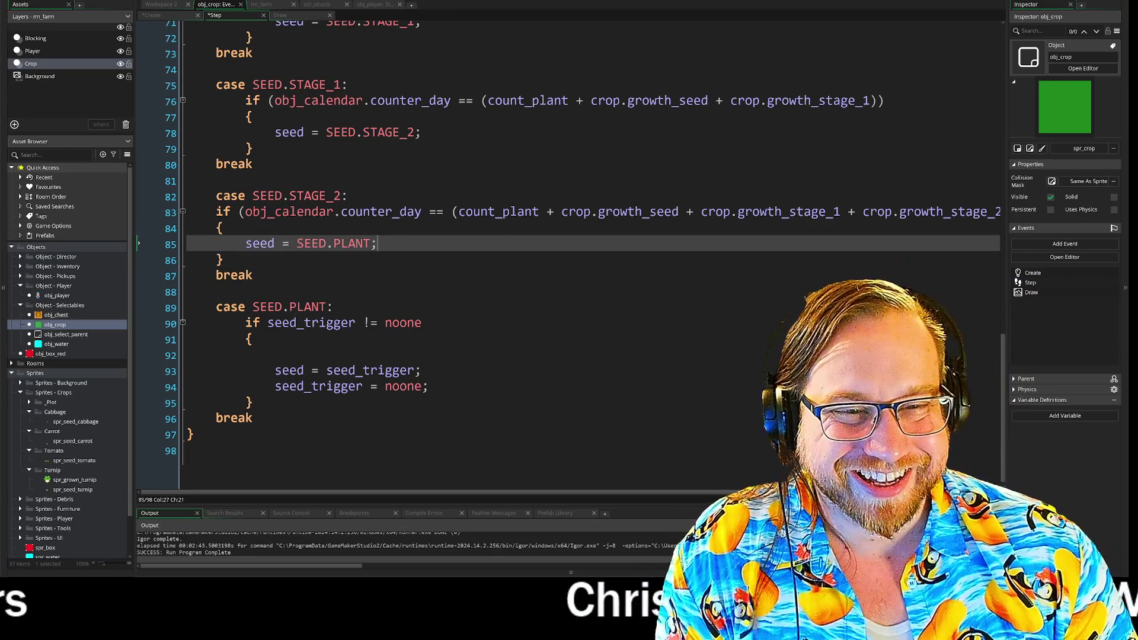
left_click(377, 244)
left_click(223, 259)
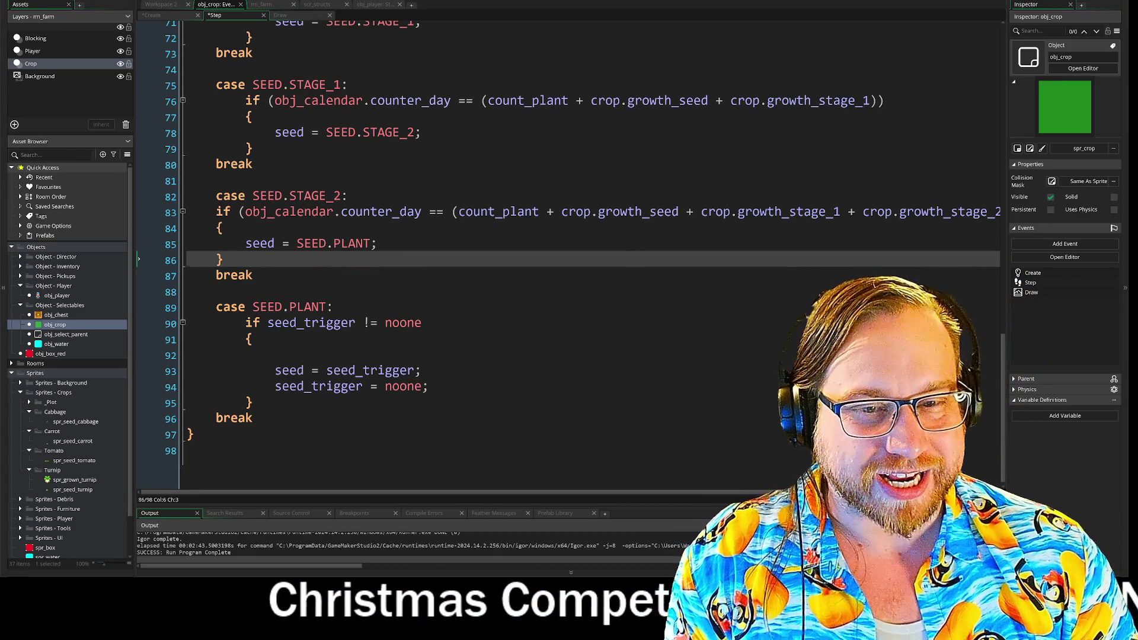
Delete the empty line 92 in the SEED.PLANT case and build with F5
left_click(275, 355)
key("BackSpace")
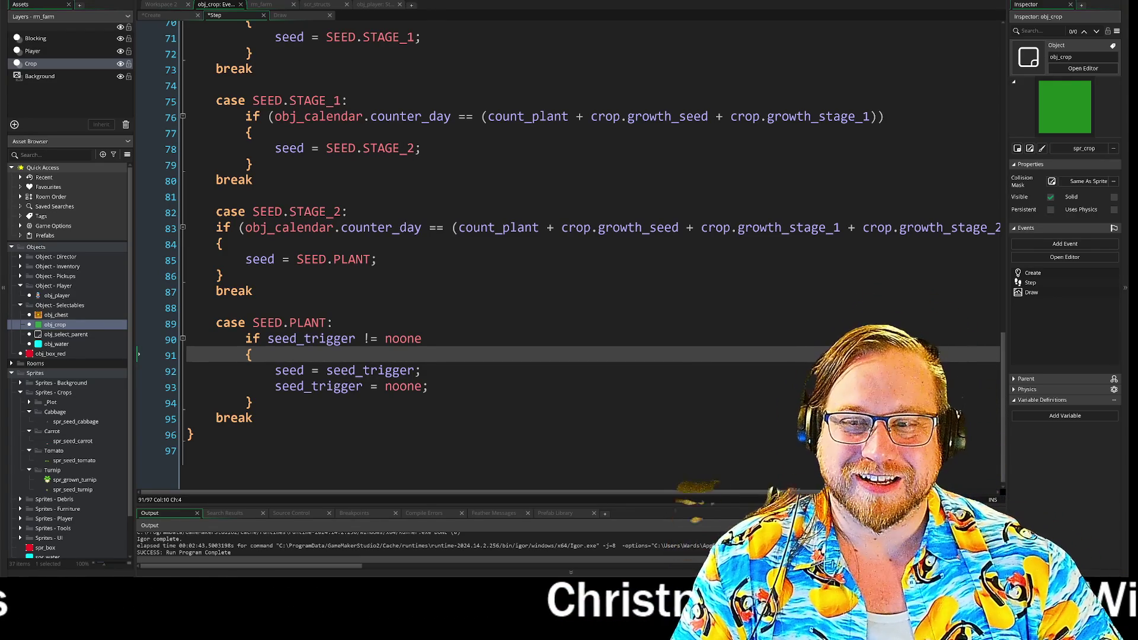
key("F5")
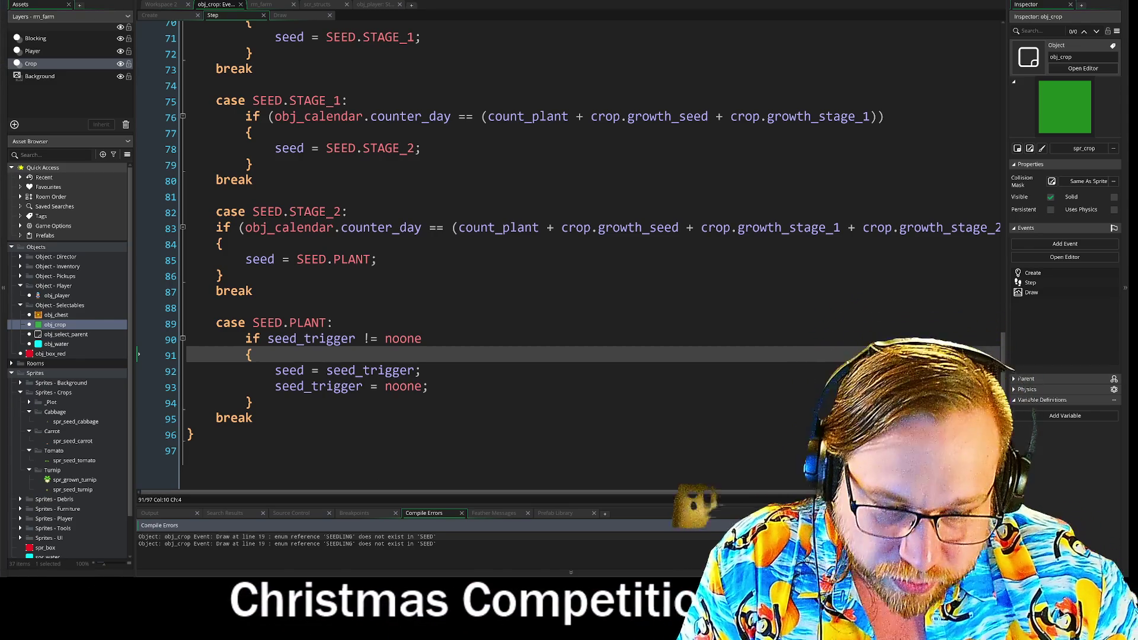
Jump from the compile error to Draw line 19 and rename SEEDLING to STAGE_1
double_click(348, 536)
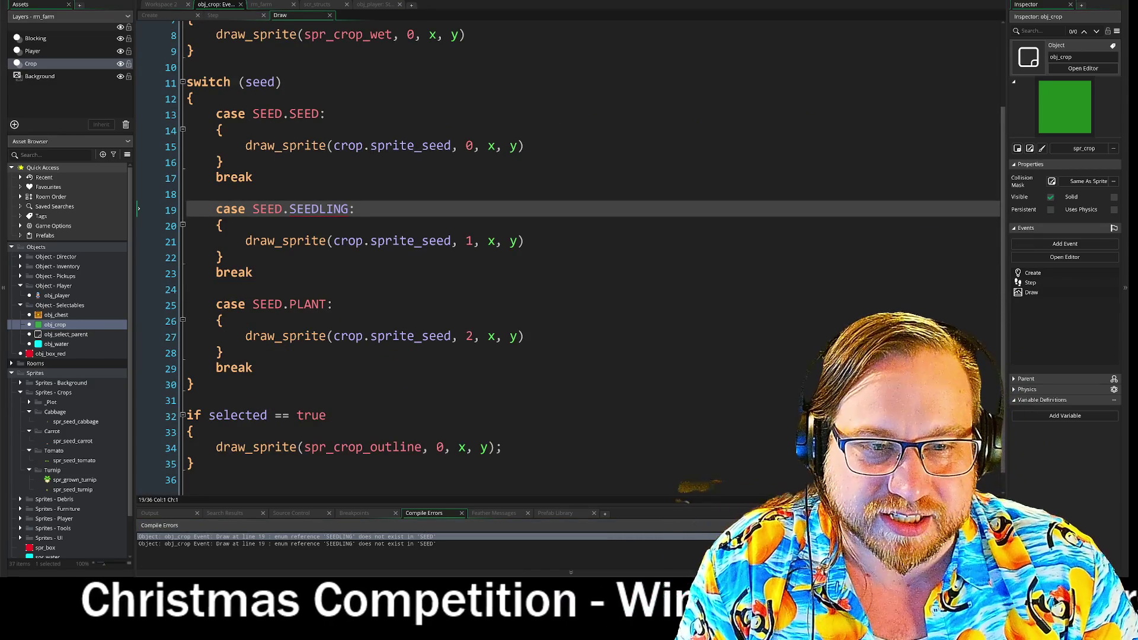
mouse_move(305, 215)
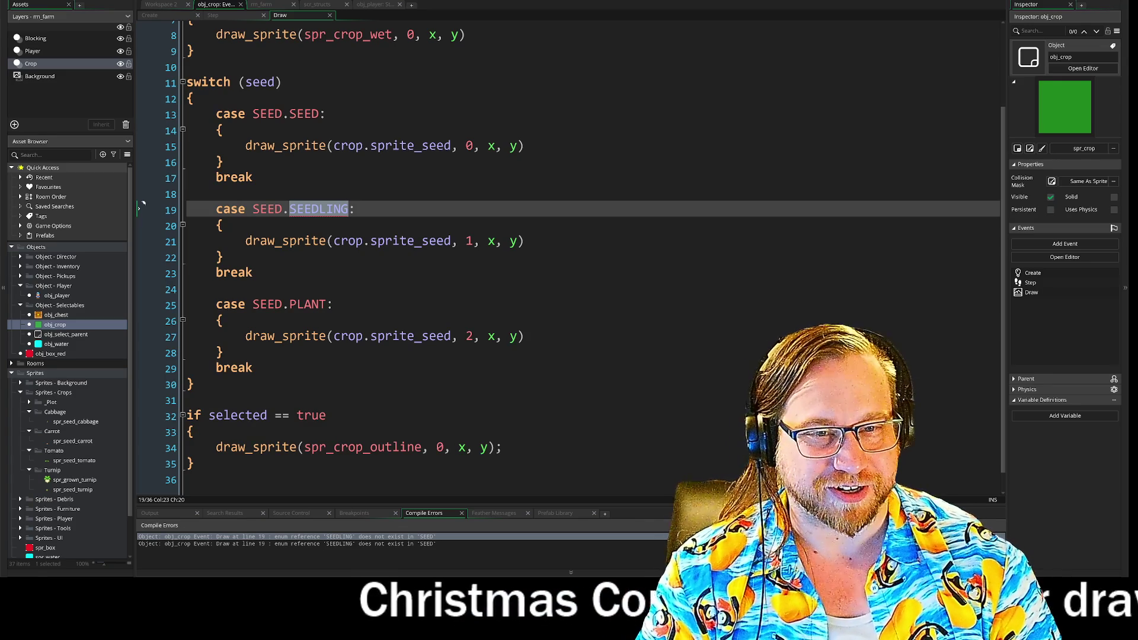
type("STAGE_1")
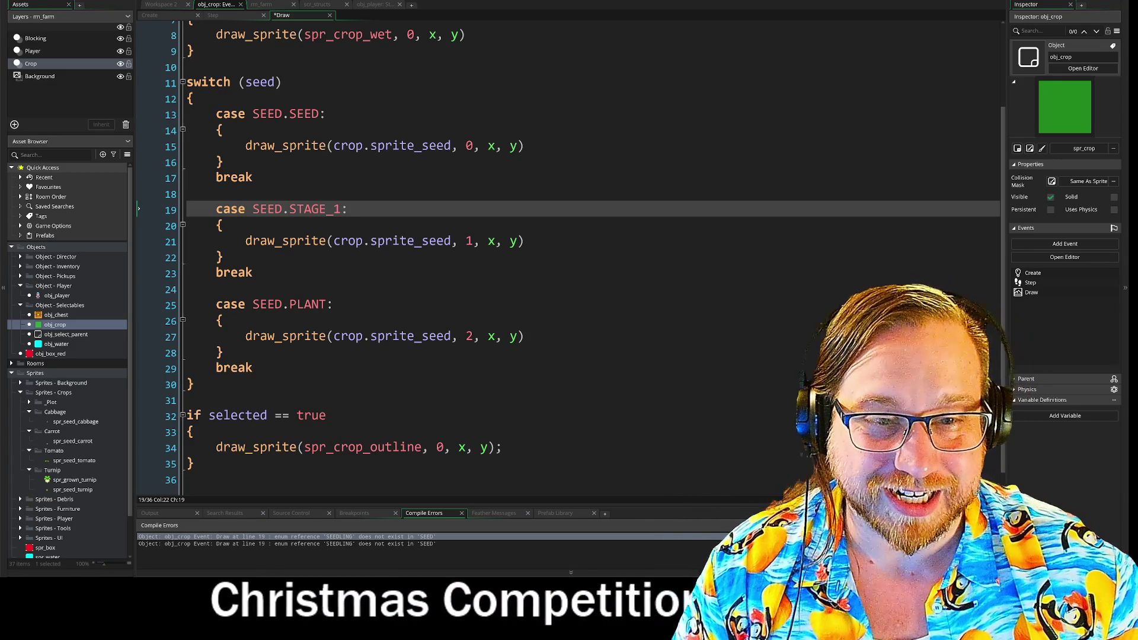
Duplicate the STAGE_1 Draw case below as SEED.STAGE_2 and trim the trailing space after break
mouse_move(253, 273)
left_mouse_down()
mouse_move(185, 229)
mouse_move(185, 206)
left_mouse_up()
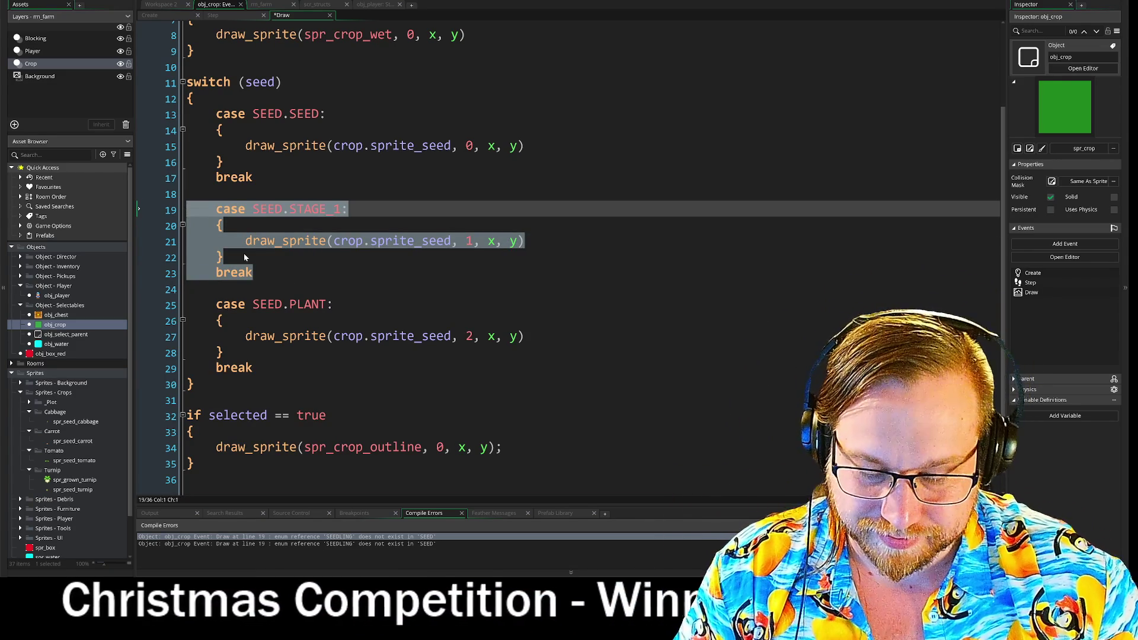
left_click(187, 290)
key("Return")
key("Return")
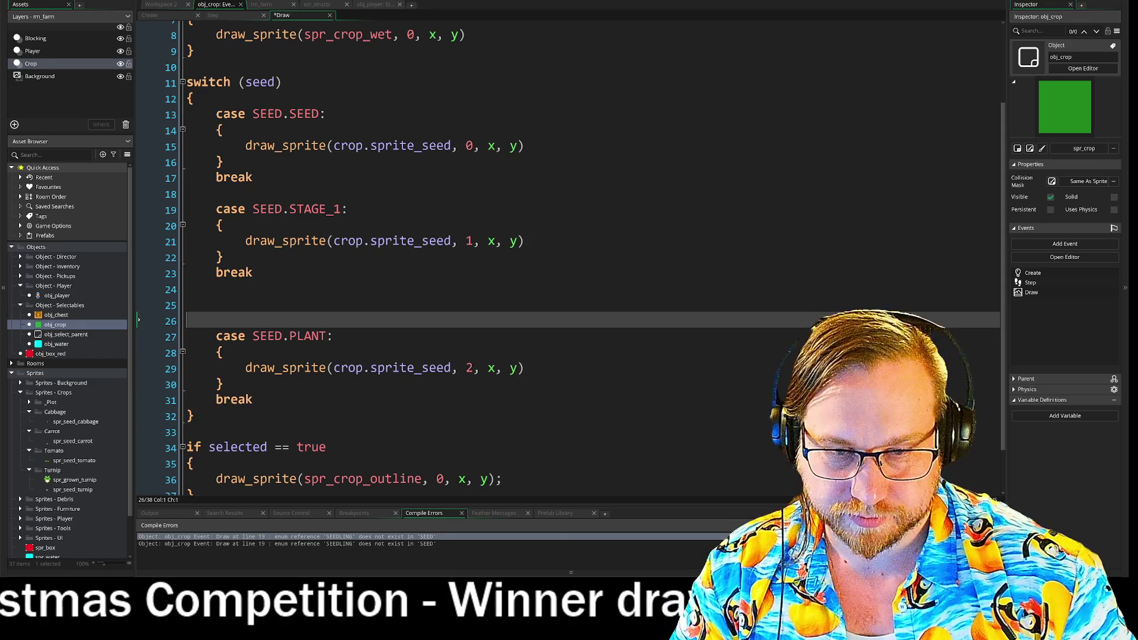
left_click(187, 306)
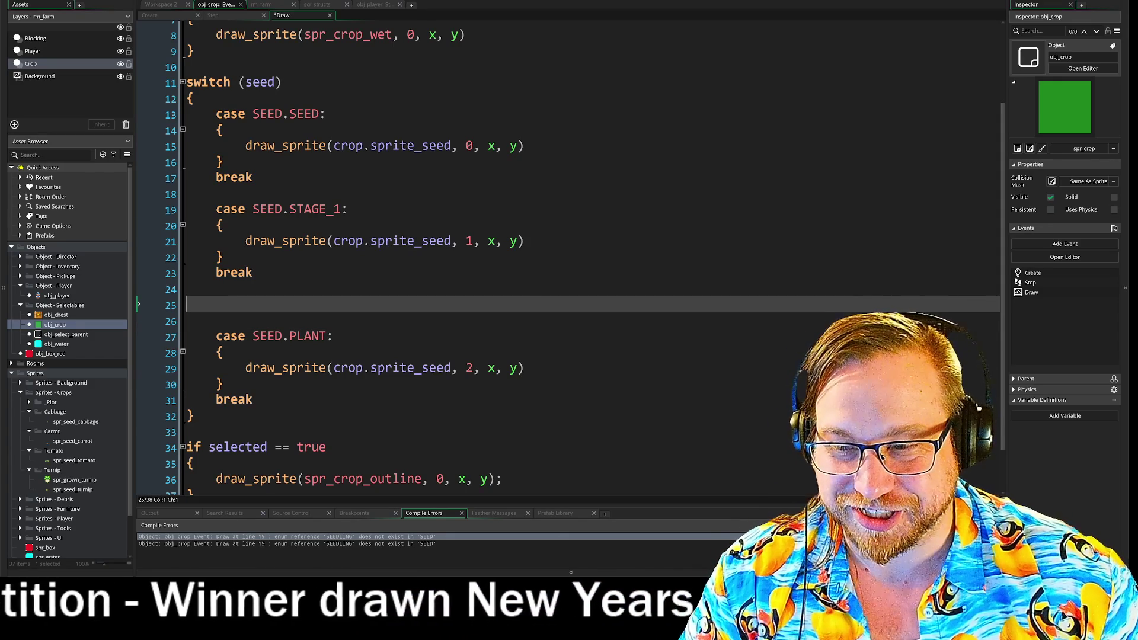
type("case SEED.STAGE_1: \t{ \t\tdraw_sprite(crop.sprite_seed, 1, x, y) \t} \tbreak")
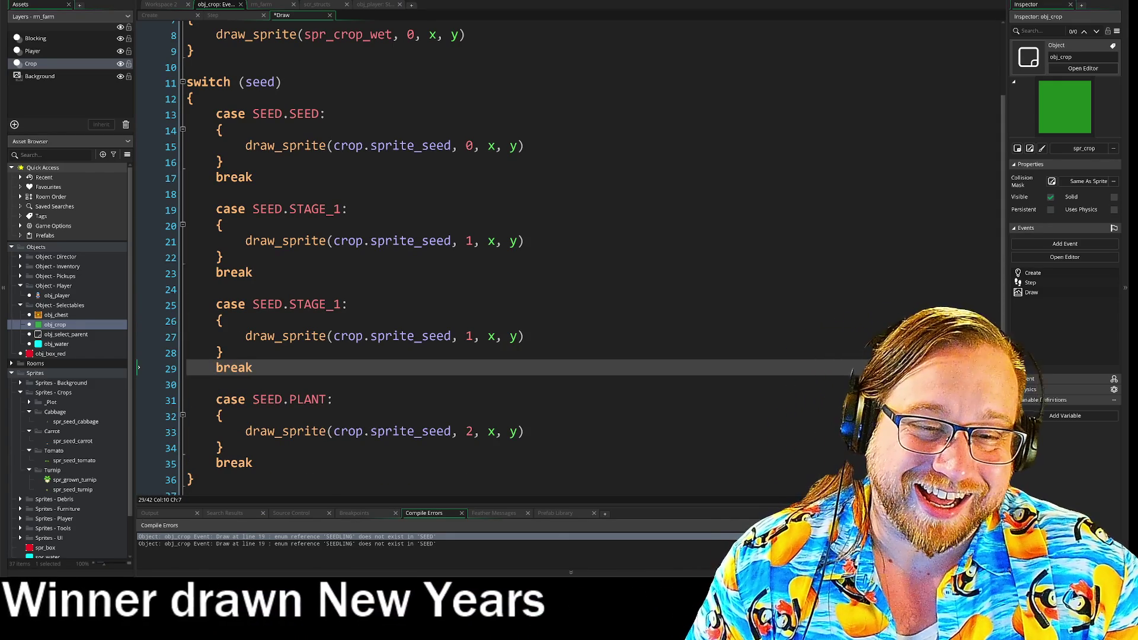
left_click(341, 304)
key("BackSpace")
type("2")
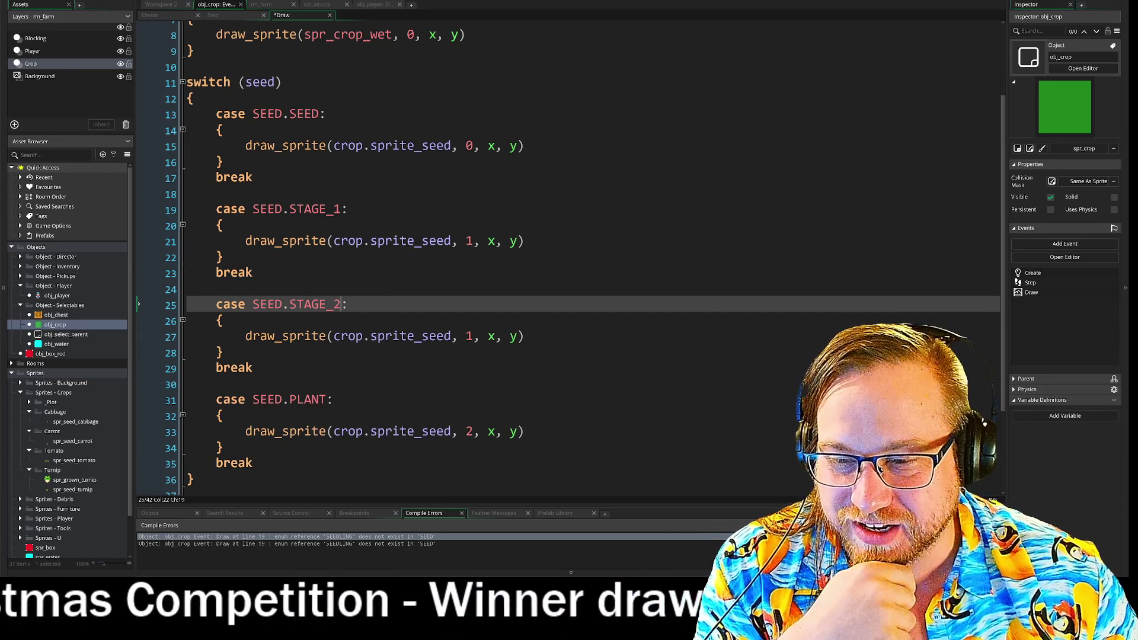
left_click(472, 336)
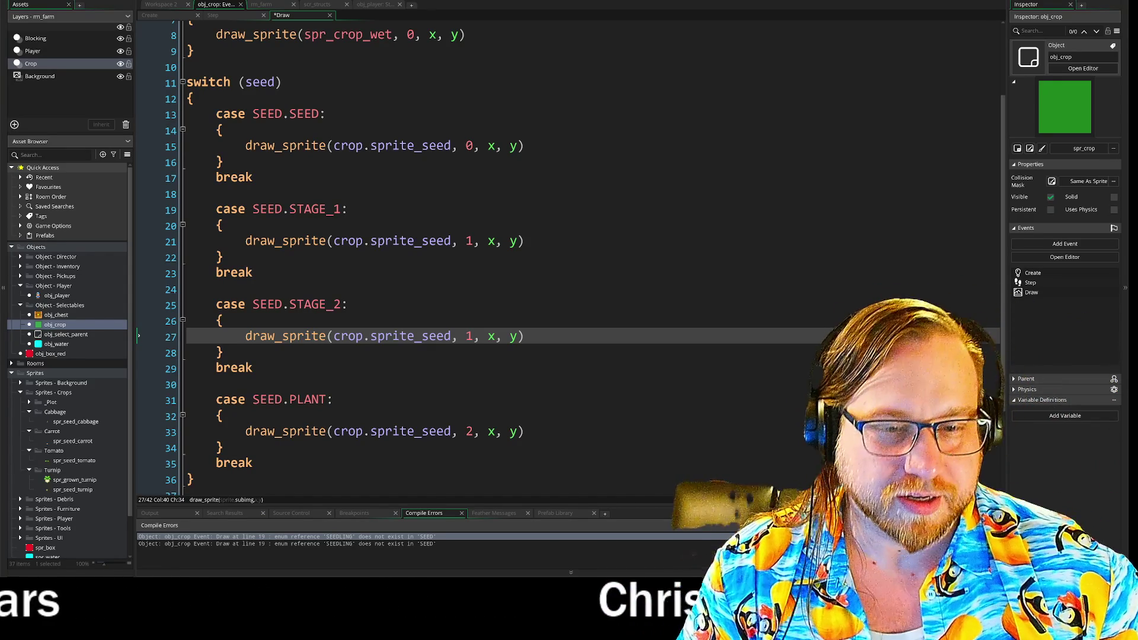
left_click(253, 368)
key("BackSpace")
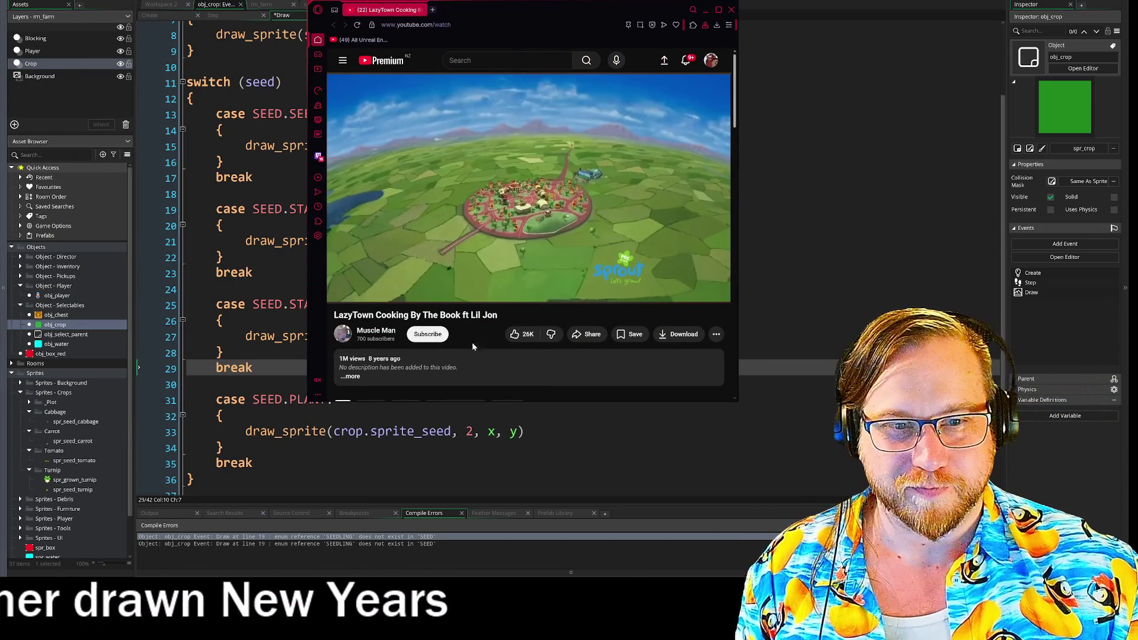
Play the LazyTown Cooking By The Book video, then close the browser window
left_click(341, 291)
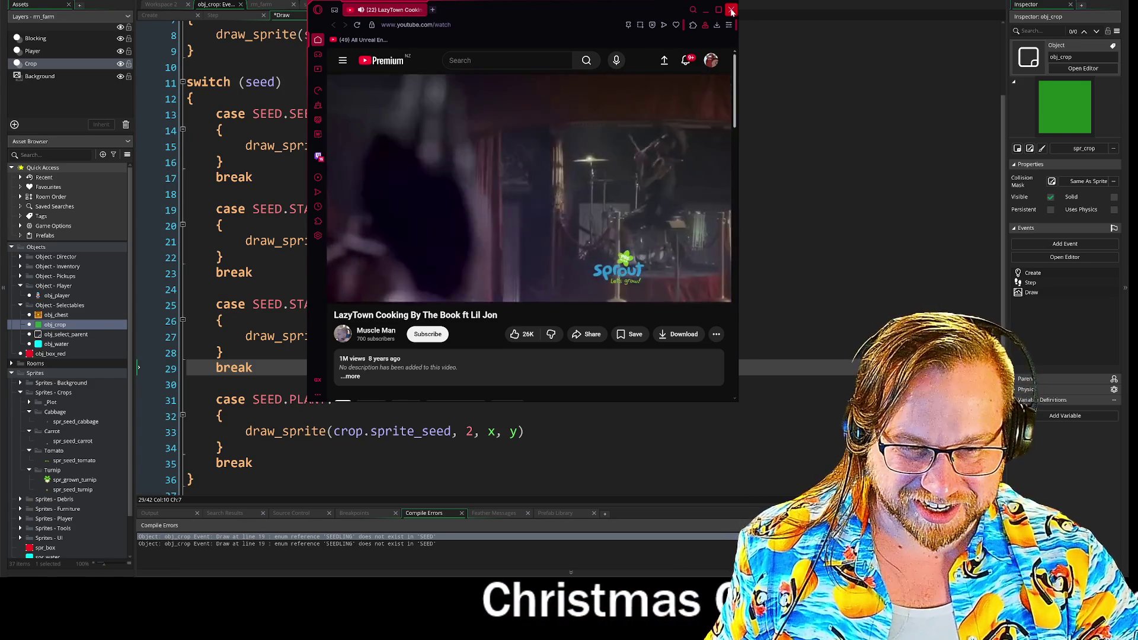
left_click(732, 11)
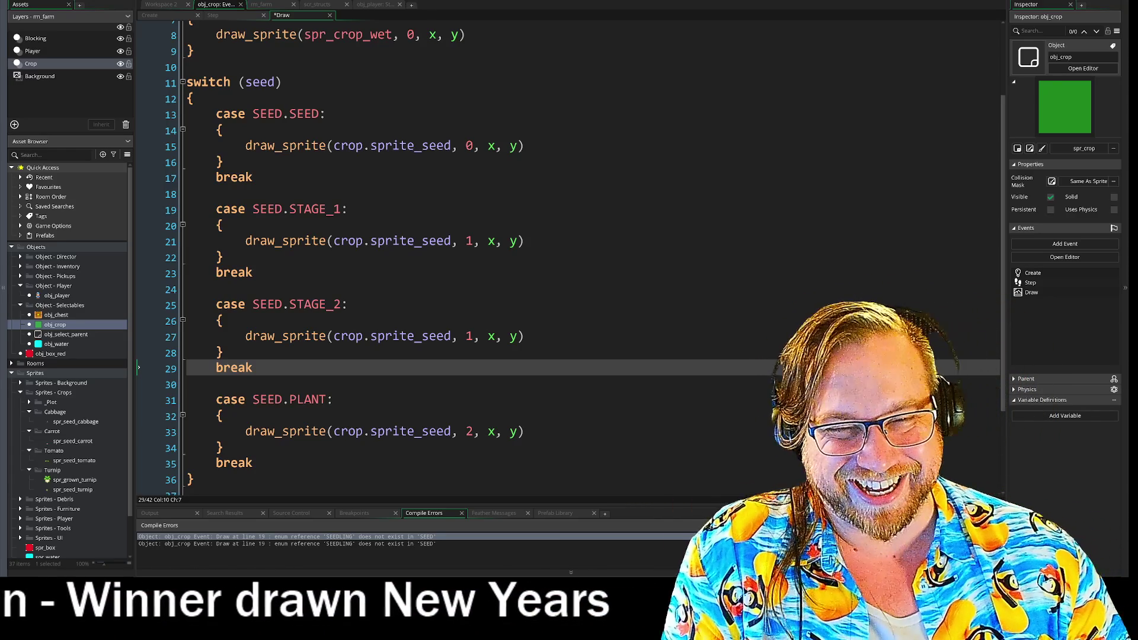
Tidy the blank lines between the Draw switch cases and run the game with F5
left_click(217, 289)
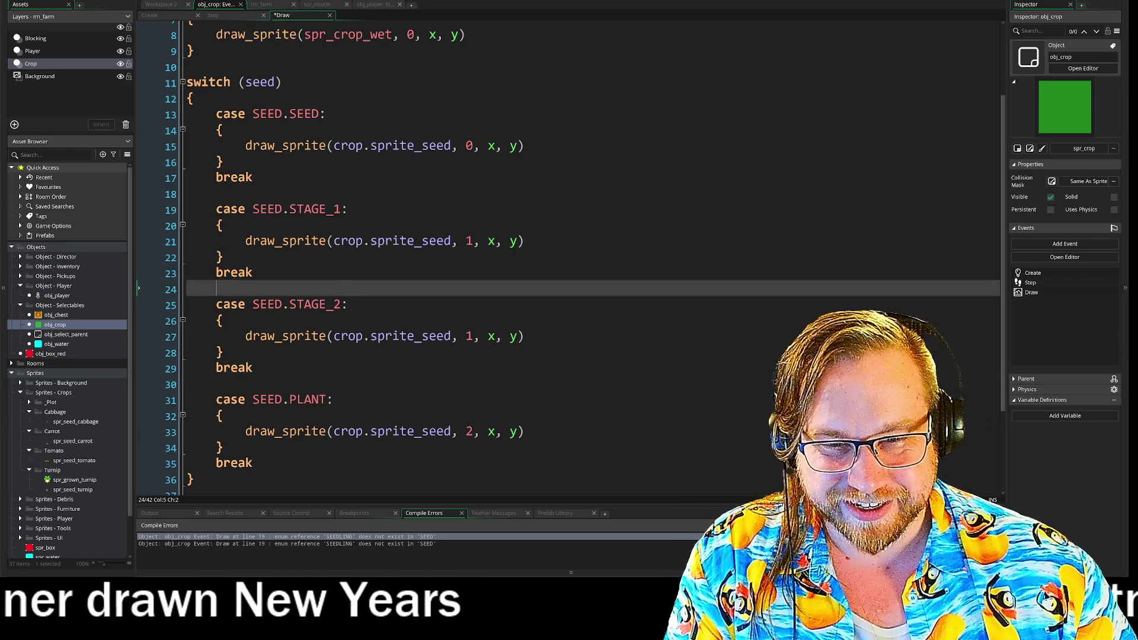
left_click(217, 193)
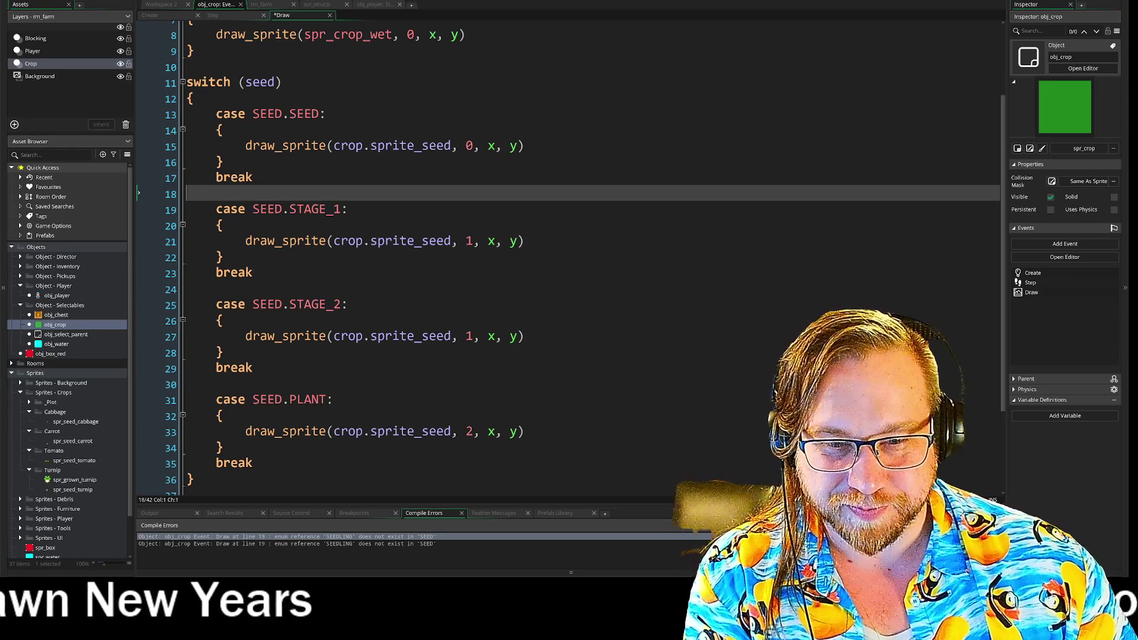
left_click(217, 384)
key("BackSpace")
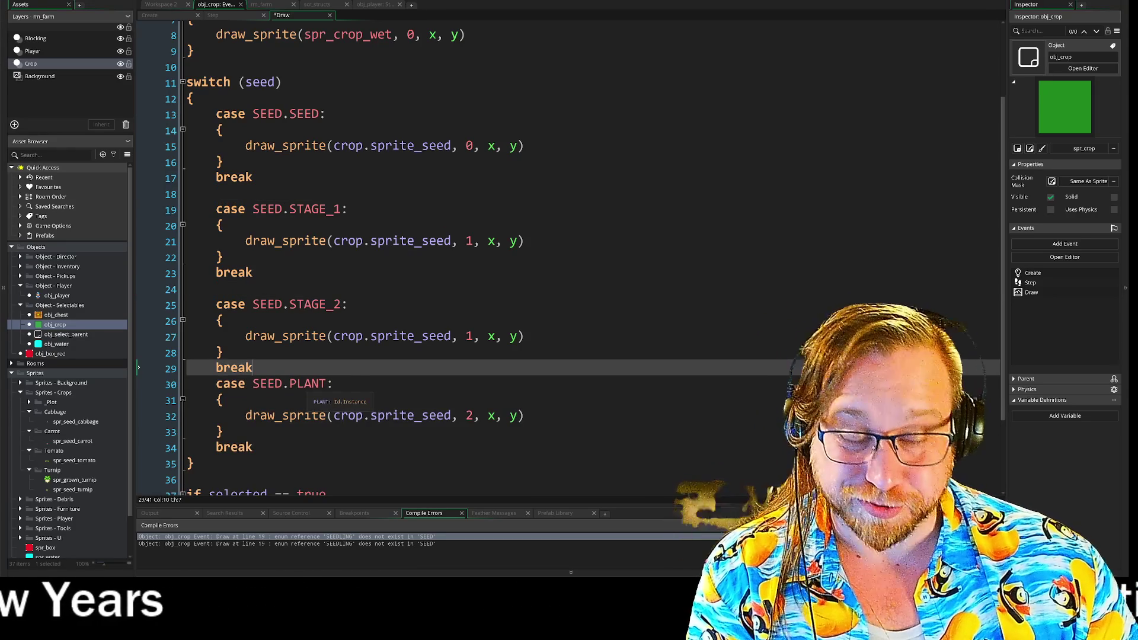
key("Return")
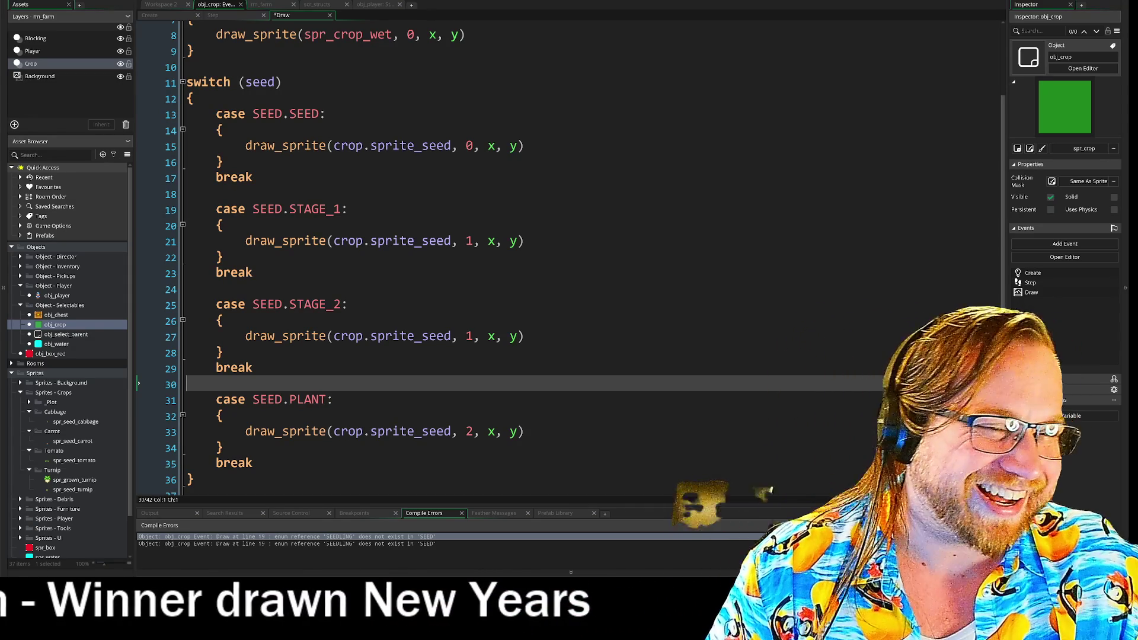
key("F5")
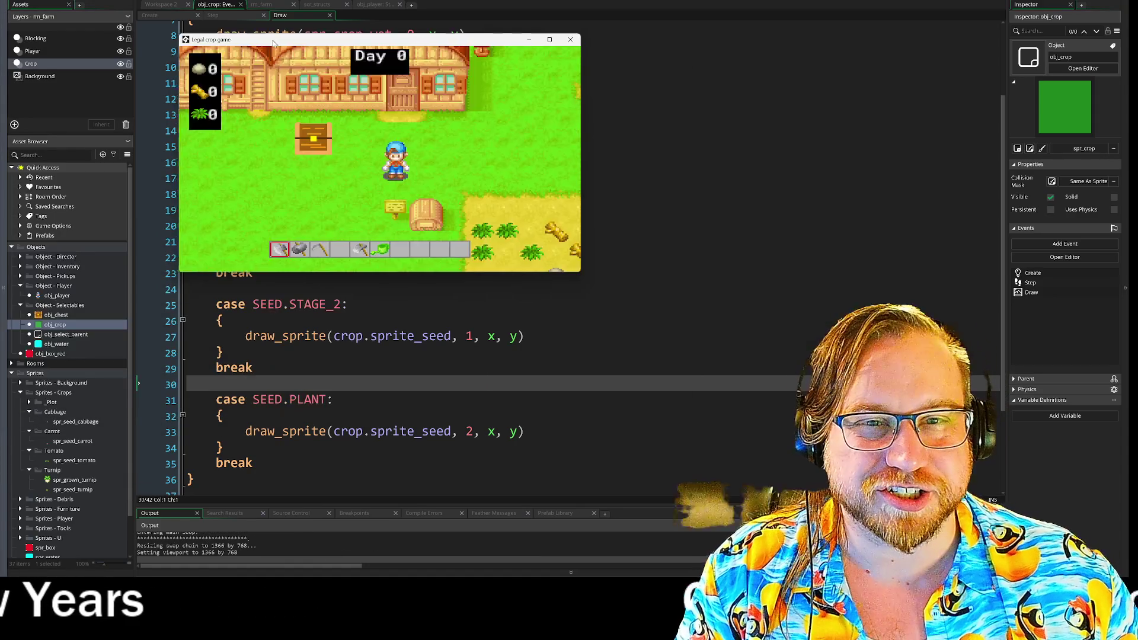
Maximize the game window and harvest the grown crops with the sickle
key("super+Up")
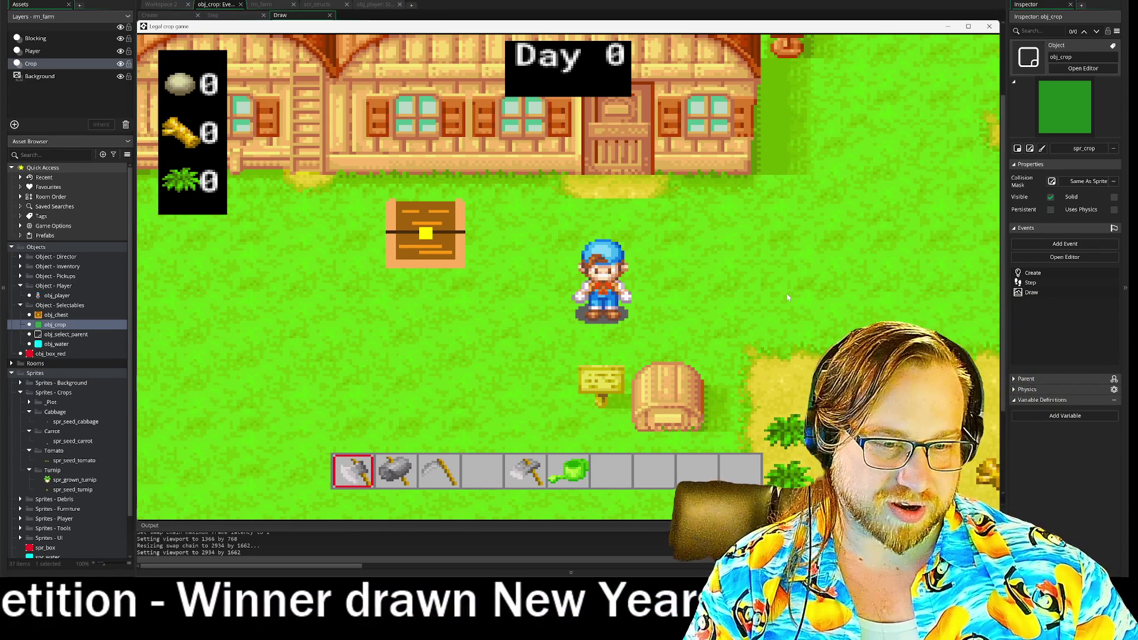
key("a")
key("2")
key("3")
key("s")
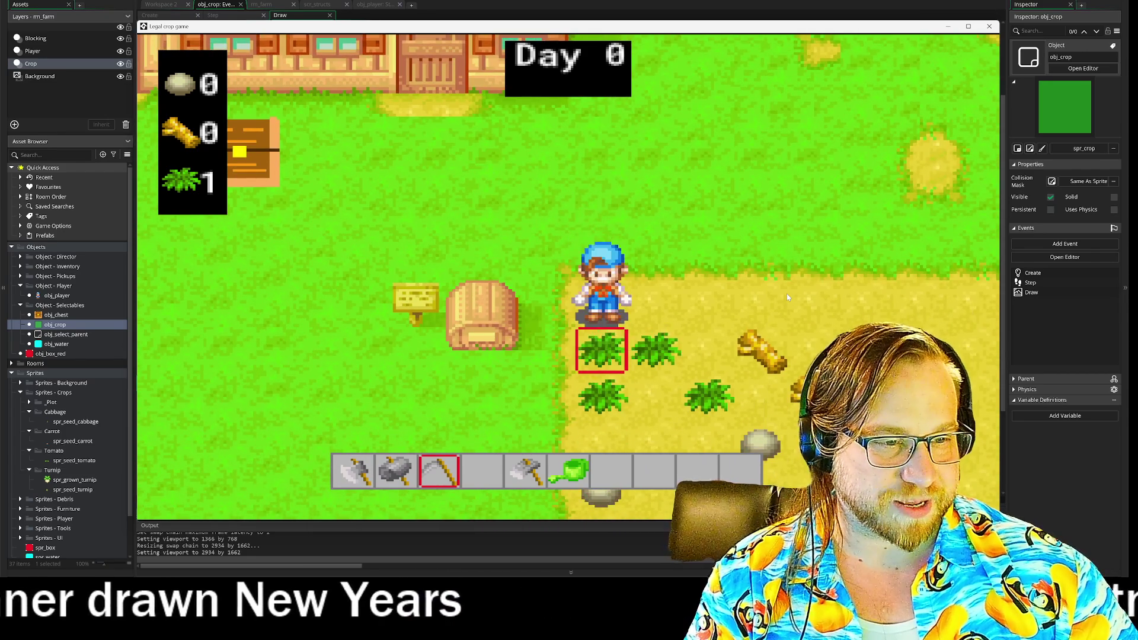
key("s")
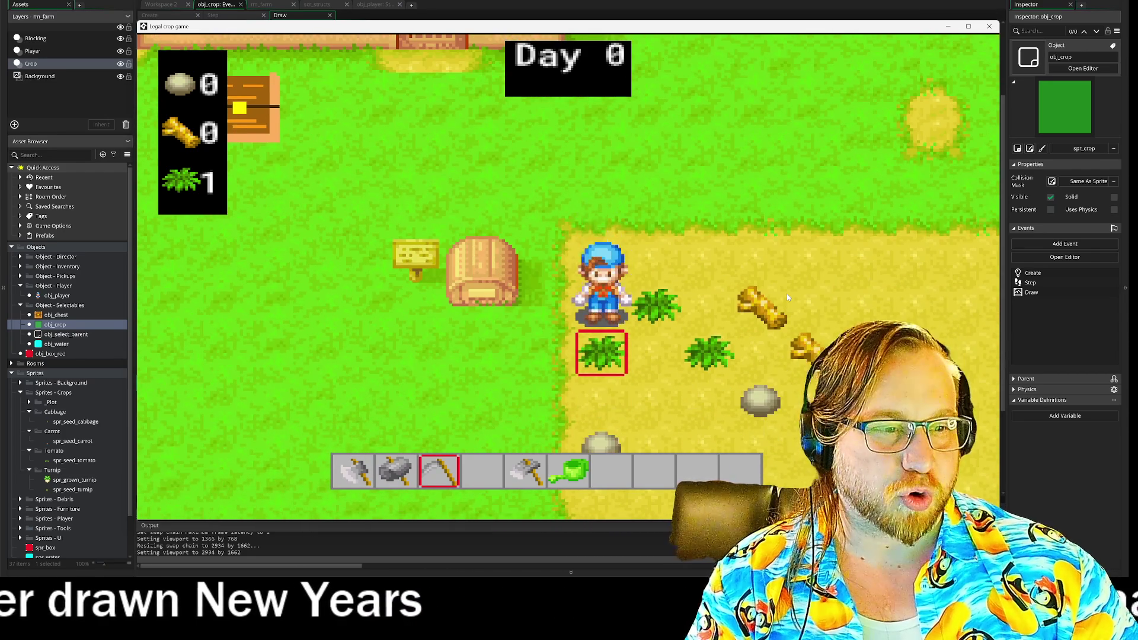
key("d")
key("4")
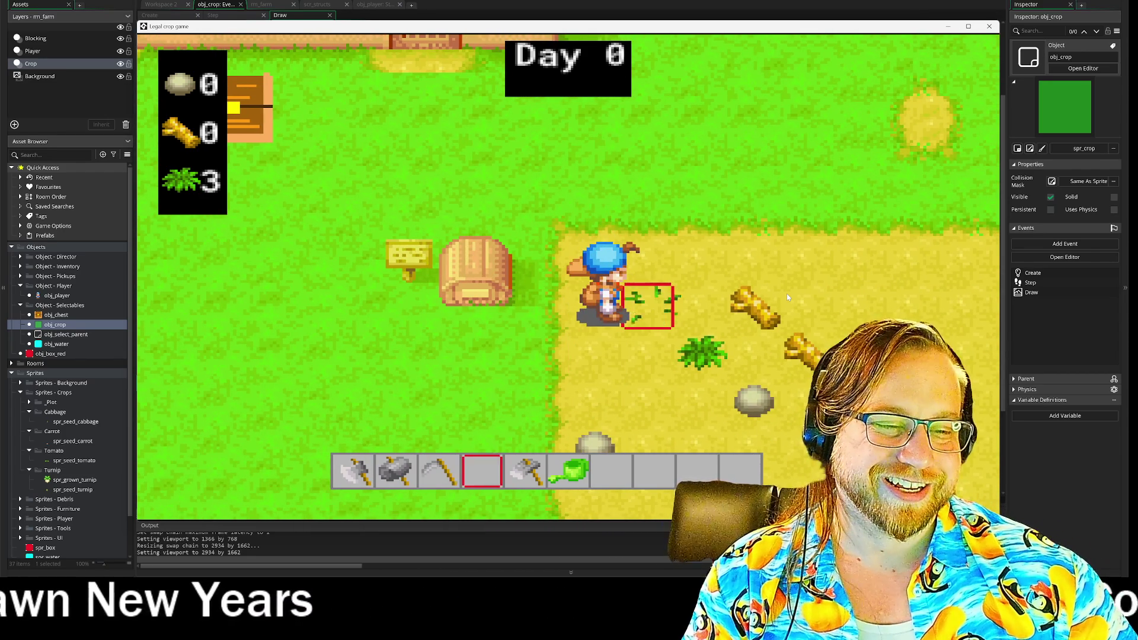
key("5")
Till a soil tile at the field edge with the hoe
key("a")
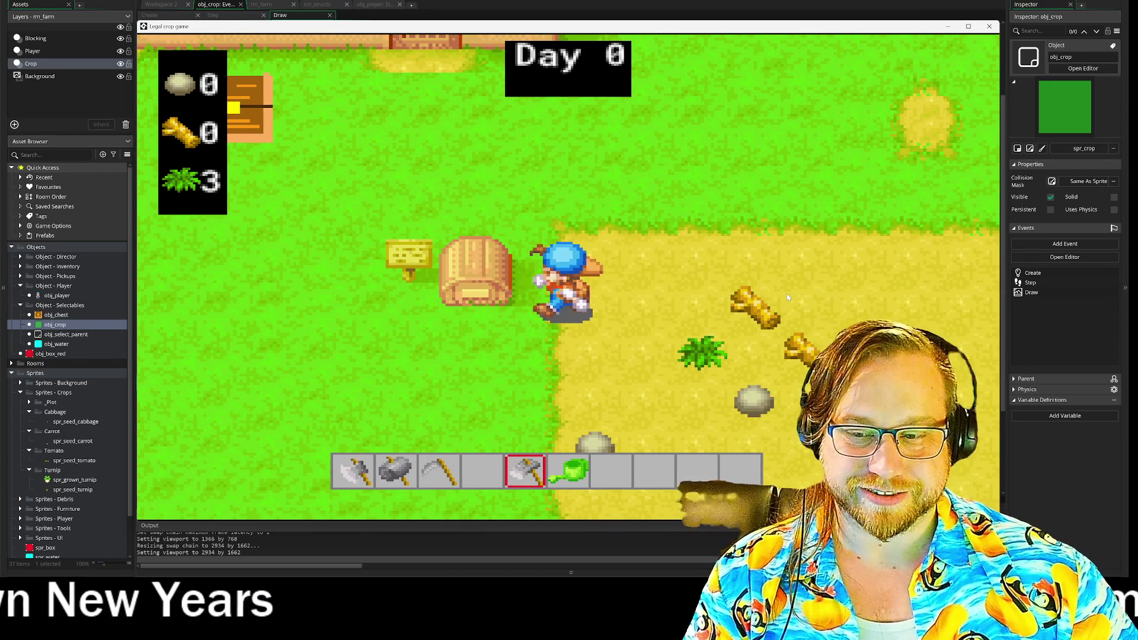
key("w")
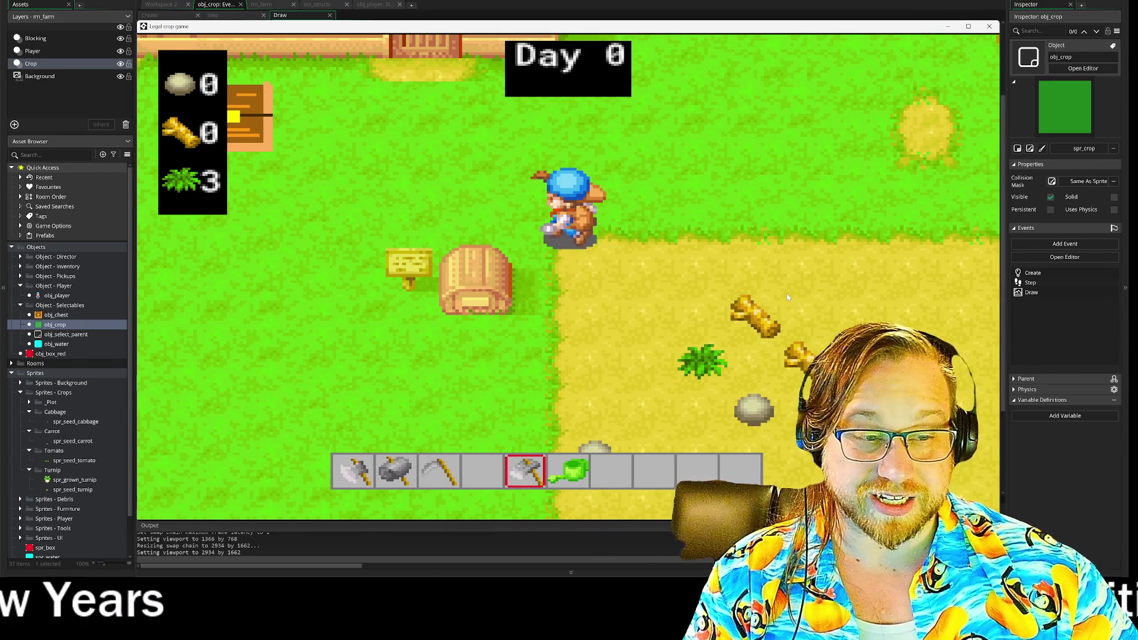
key("s")
key("d")
key("d")
key("space")
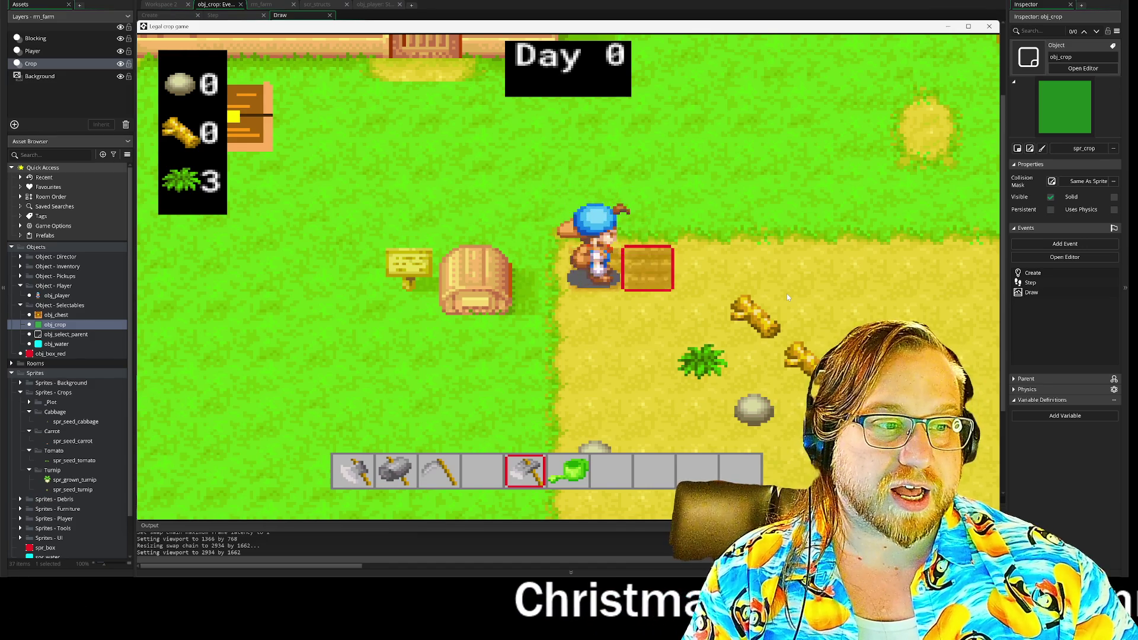
key("w")
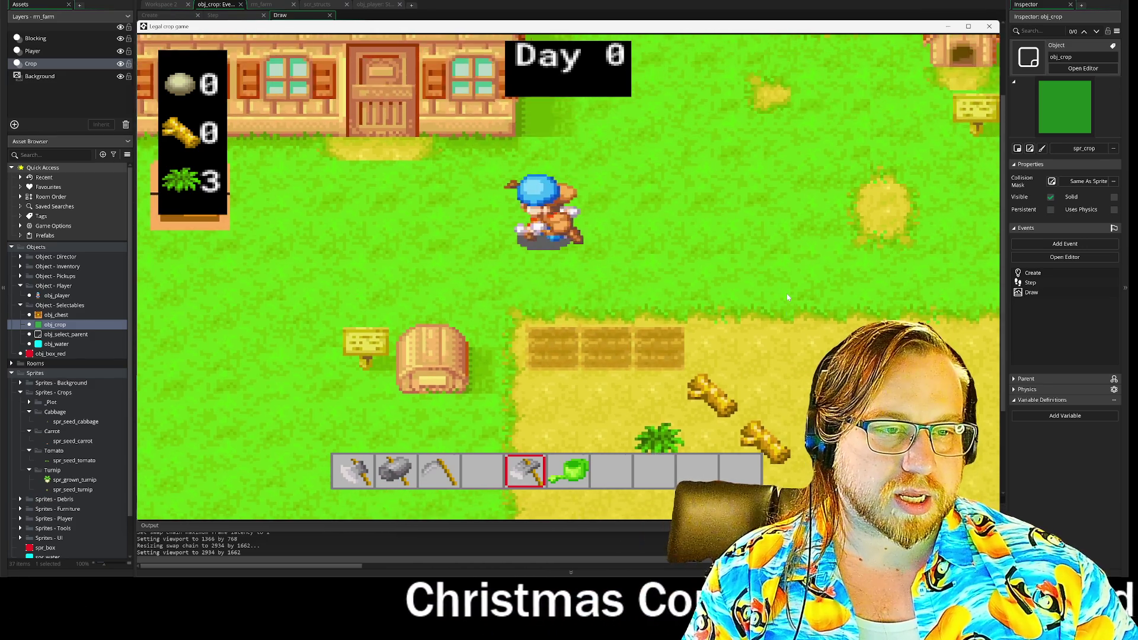
key("w")
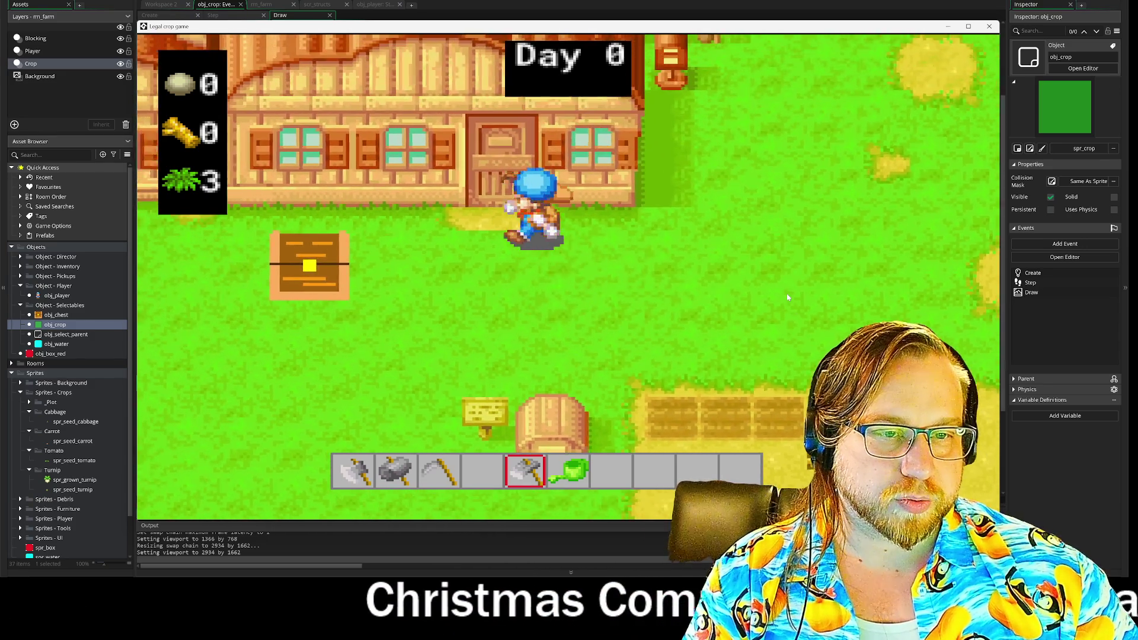
Take seed bags from the chest by the house and head to the tilled plots
key("a")
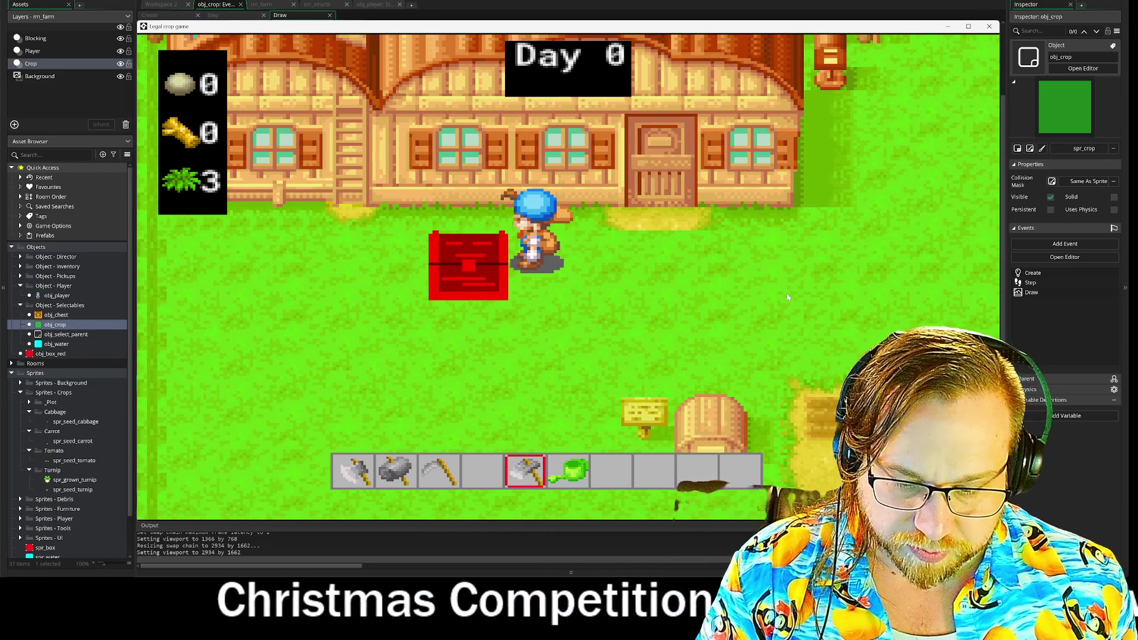
key("space")
key("d")
key("d")
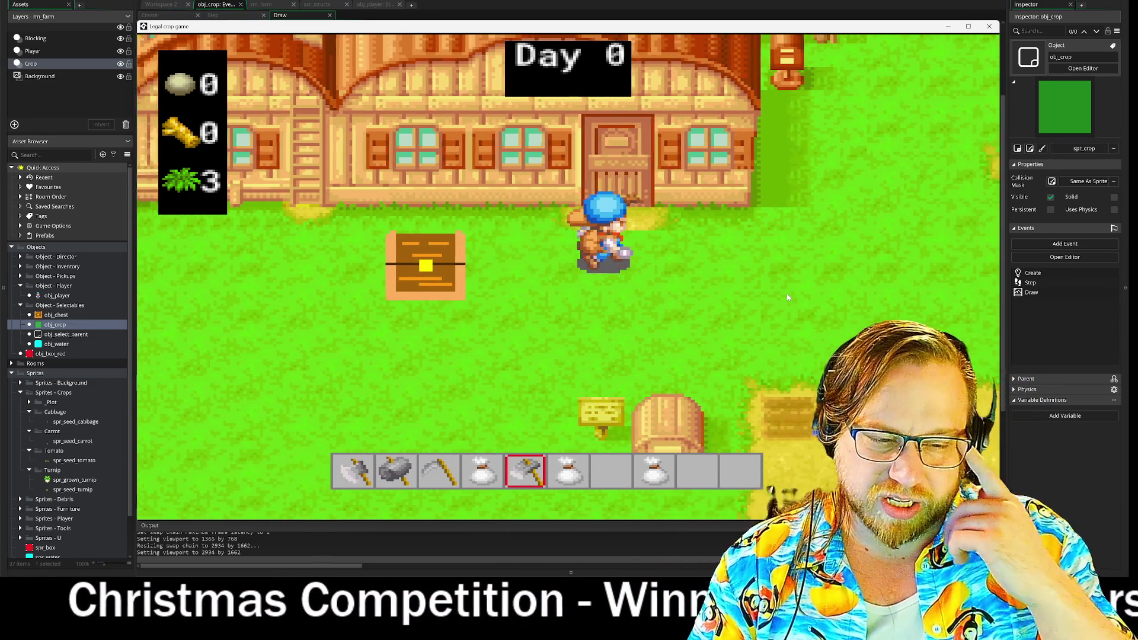
key("4")
key("d")
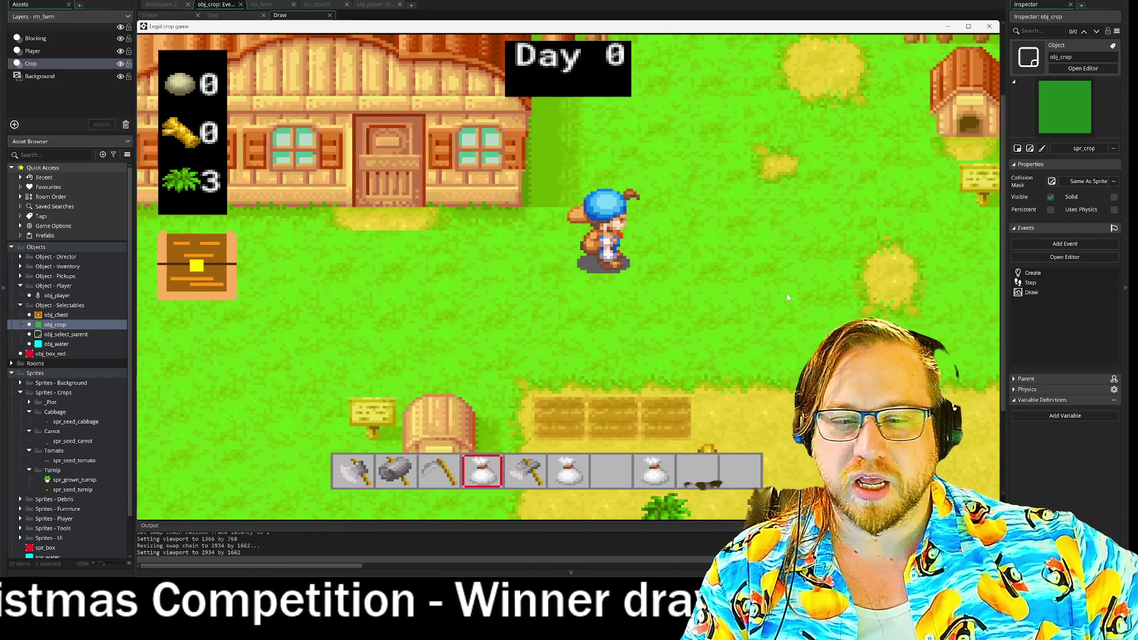
key("s")
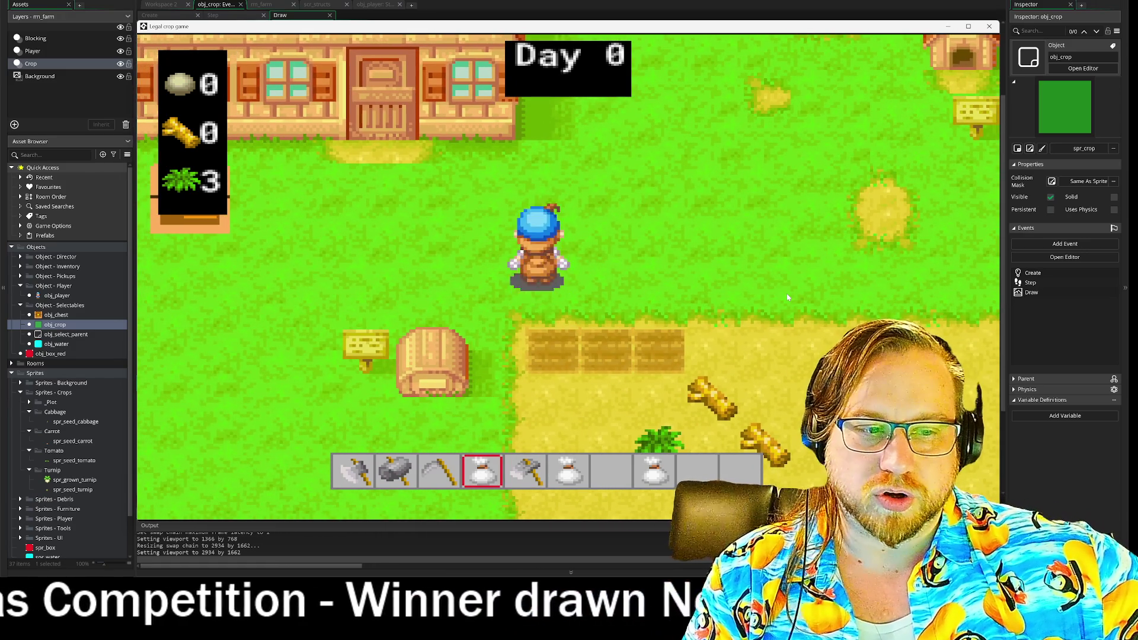
key("s")
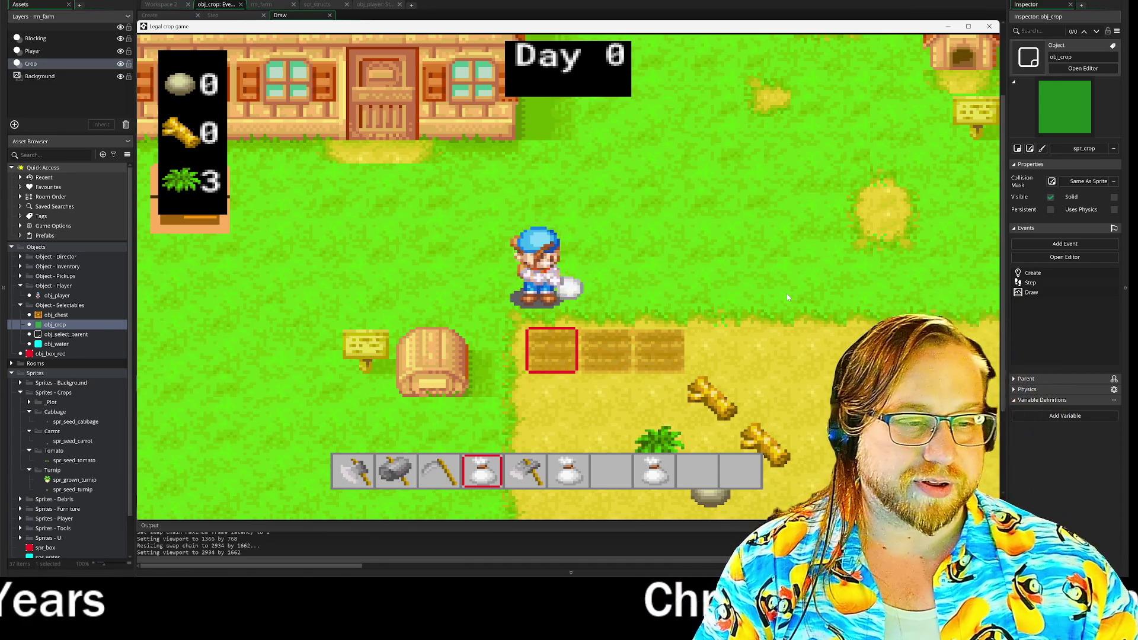
Plant seeds in the left, middle and right tilled plots
key("space")
scroll(788, 293, "down", 2)
key("d")
key("s")
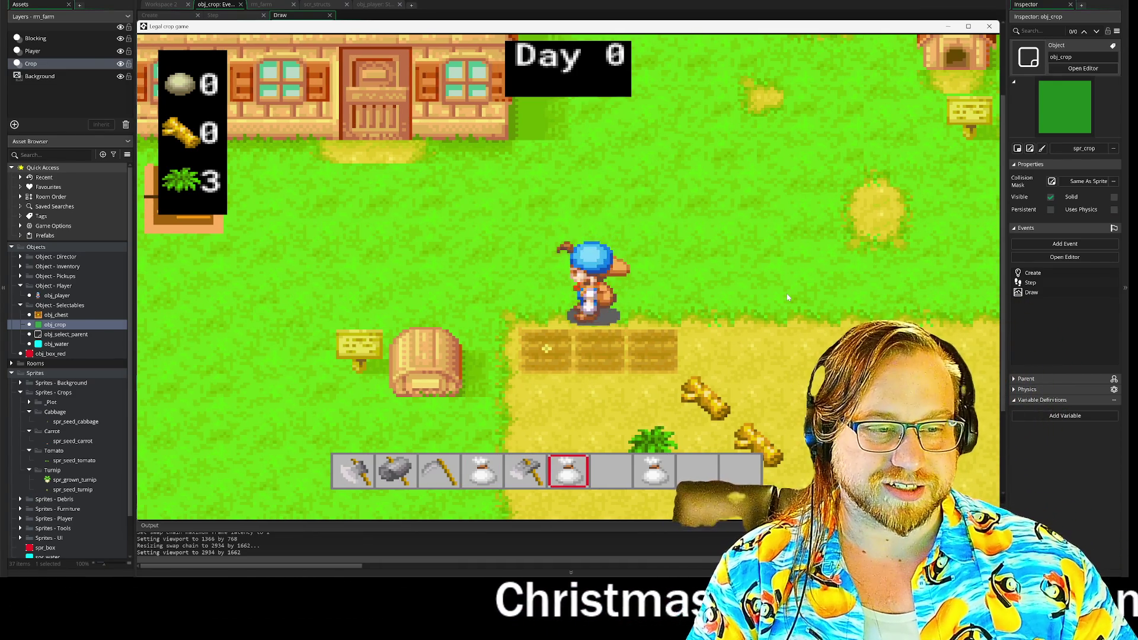
scroll(787, 296, "down", 2)
key("d")
key("s")
key("space")
Walk around the field and advance the game to the next day
key("w")
key("a")
key("s")
key("w")
key("d")
key("s")
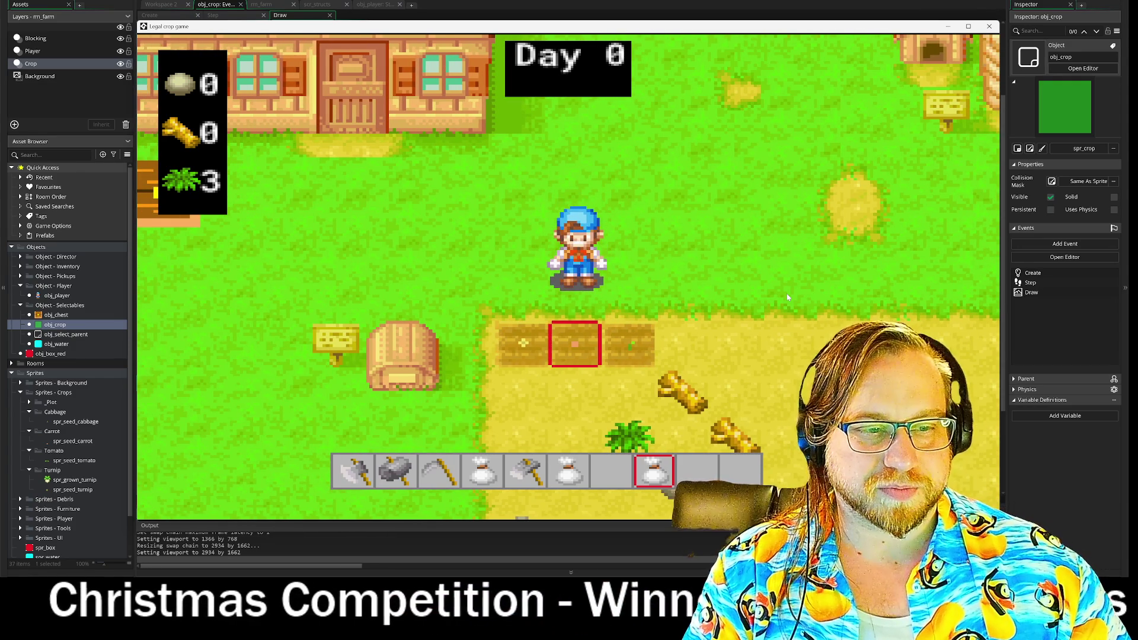
key("w")
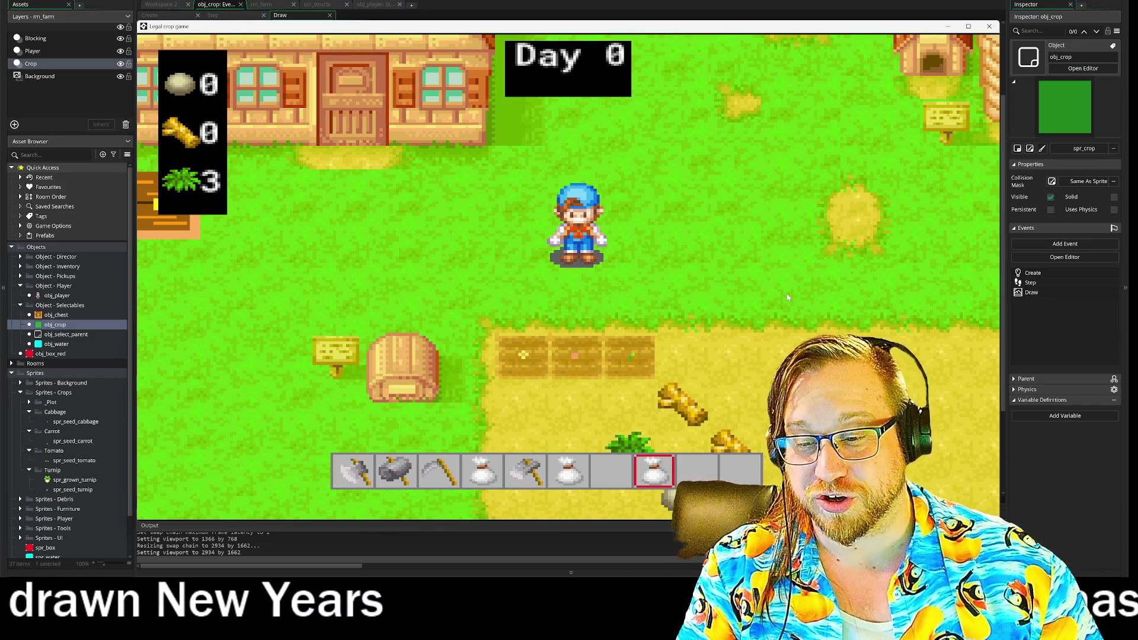
key("space")
key("space")
key("space")
key("space")
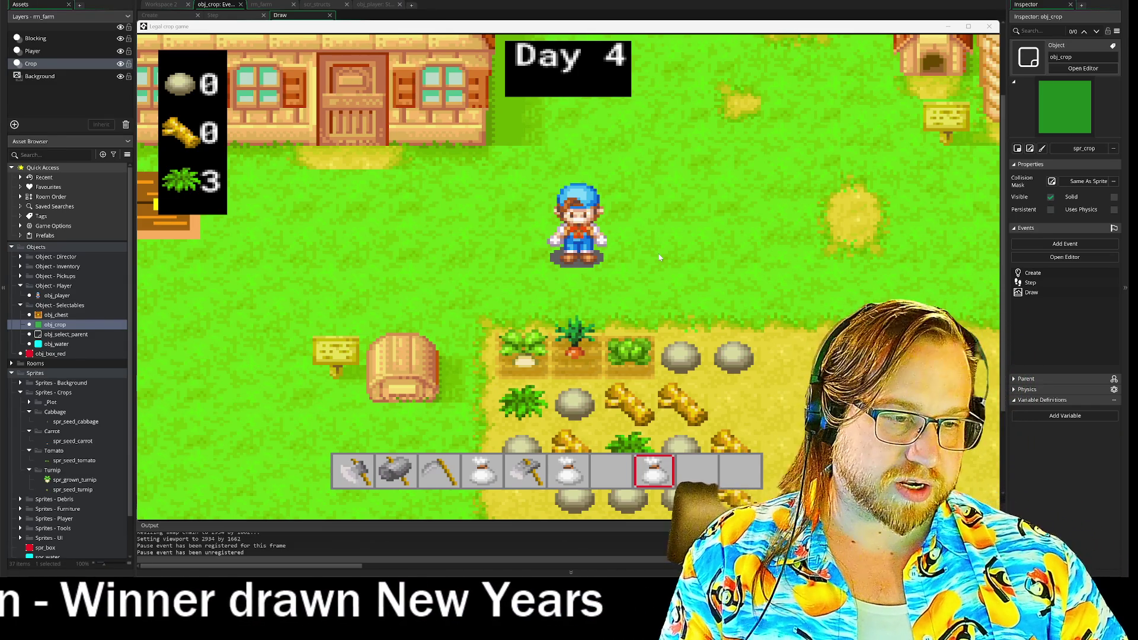
Walk the farmer across the field and close the running game
key("Down")
key("Left")
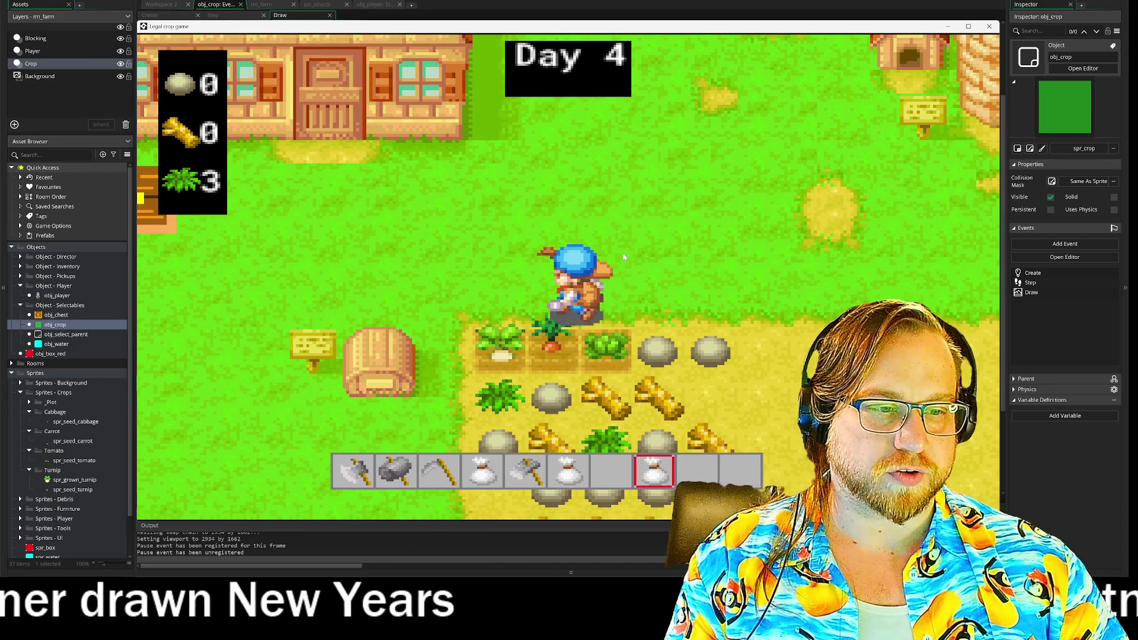
key("Right")
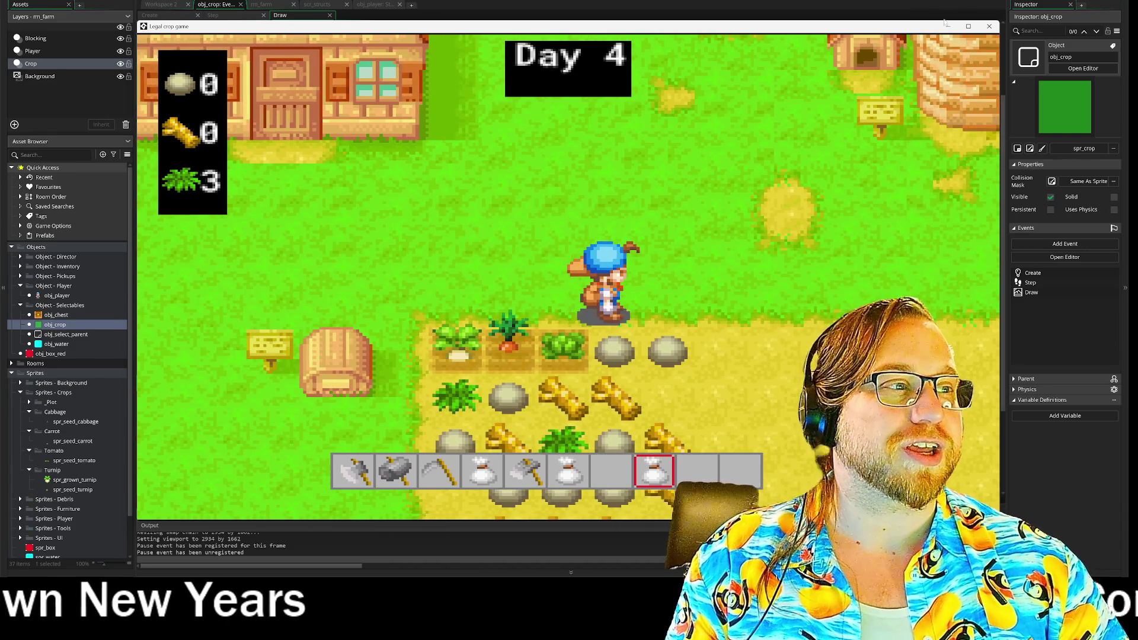
left_click(984, 25)
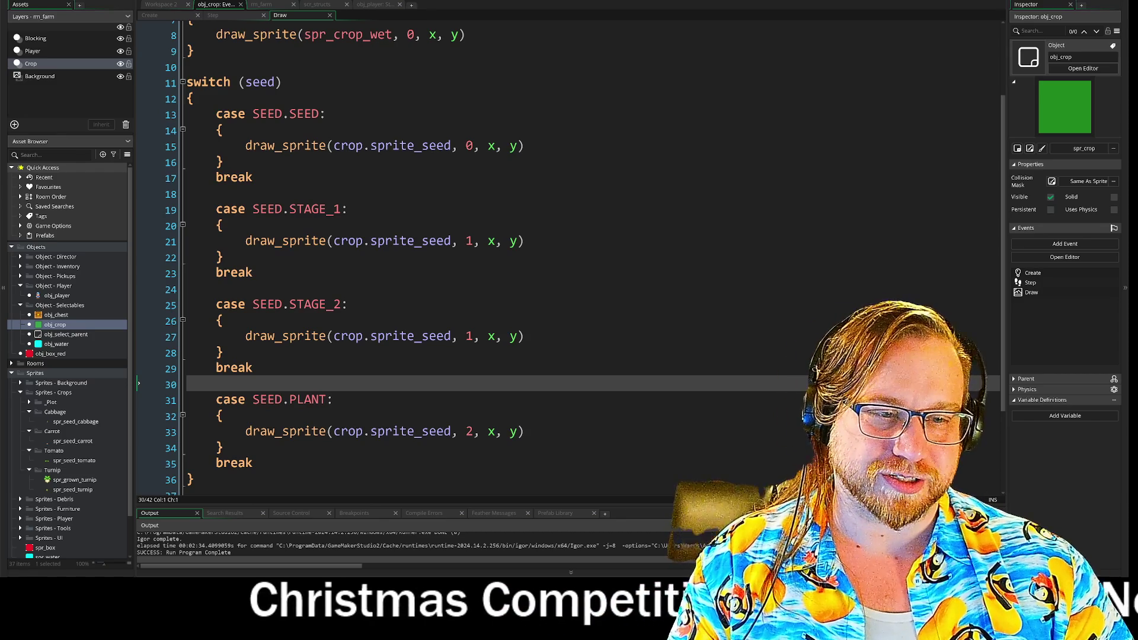
In the Draw switch, set STAGE_2's frame to 2 and PLANT's frame to 3
left_click(474, 336)
key("BackSpace")
type("2")
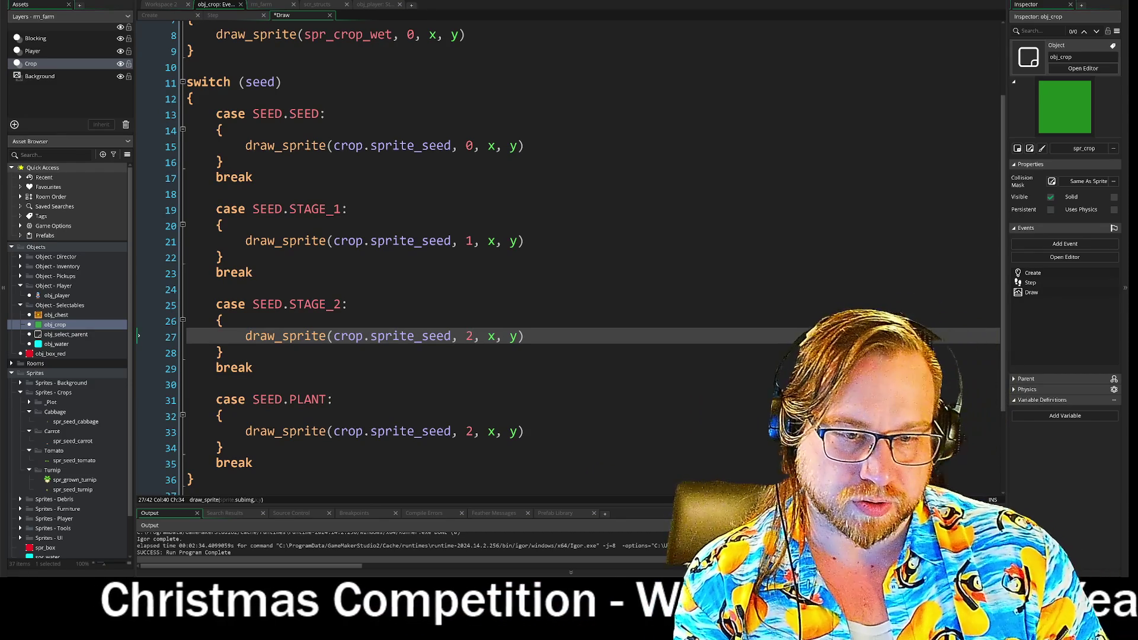
left_click(474, 432)
key("BackSpace")
type("3")
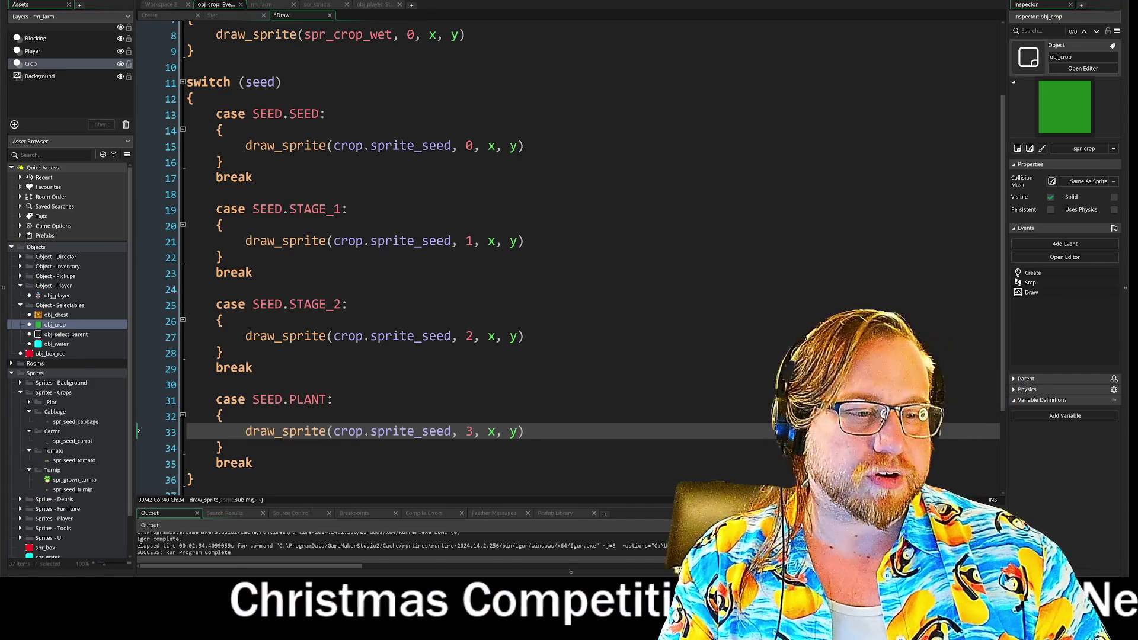
Bring up obj_crop's Step event code, then move to Workspace 2
scroll(569, 261, "down", 2)
scroll(475, 261, "down", 1)
left_click(195, 361)
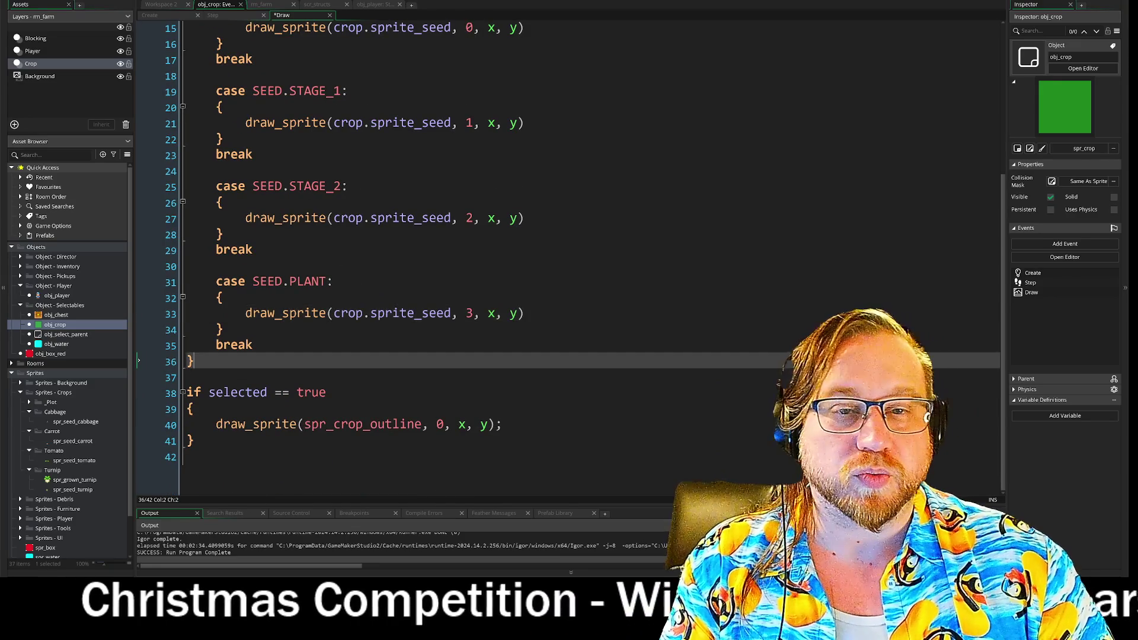
left_click(214, 16)
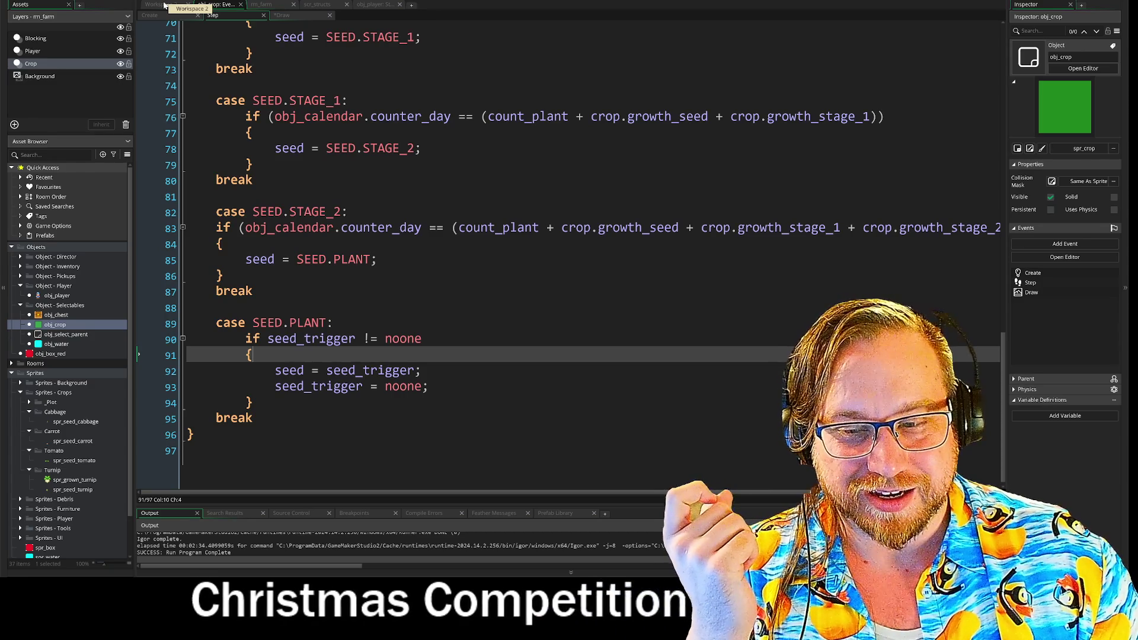
left_click(164, 5)
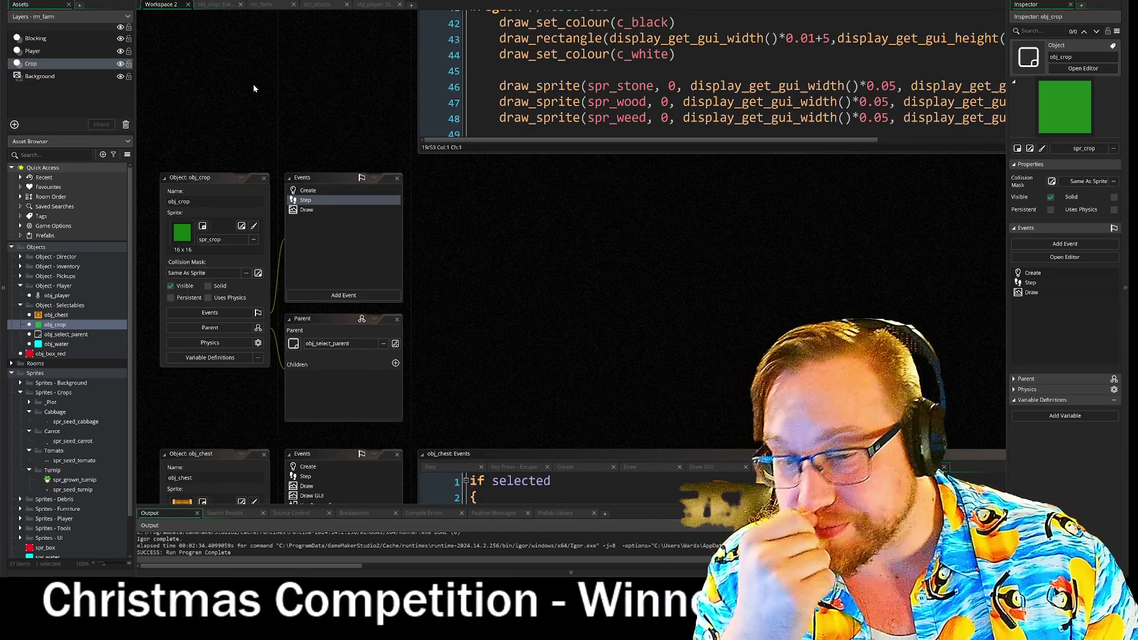
Pan Workspace 2 toward the resource-drawing code panel
left_click_drag(379, 79, 326, 187)
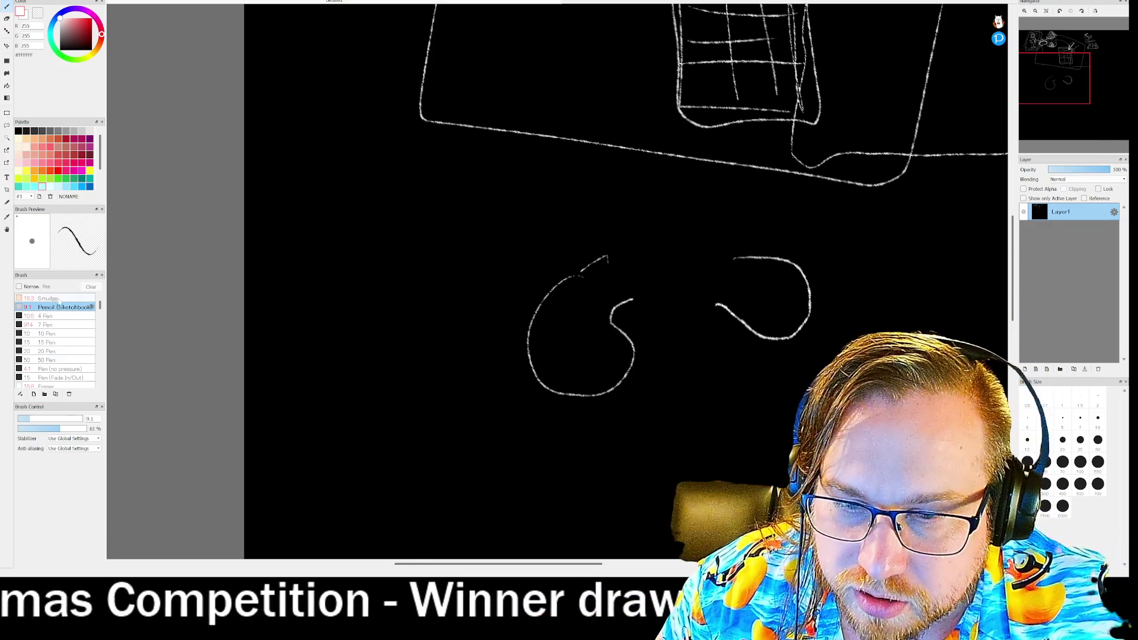
Switch to the eraser, add a new empty layer, and return to the pen brush
key("e")
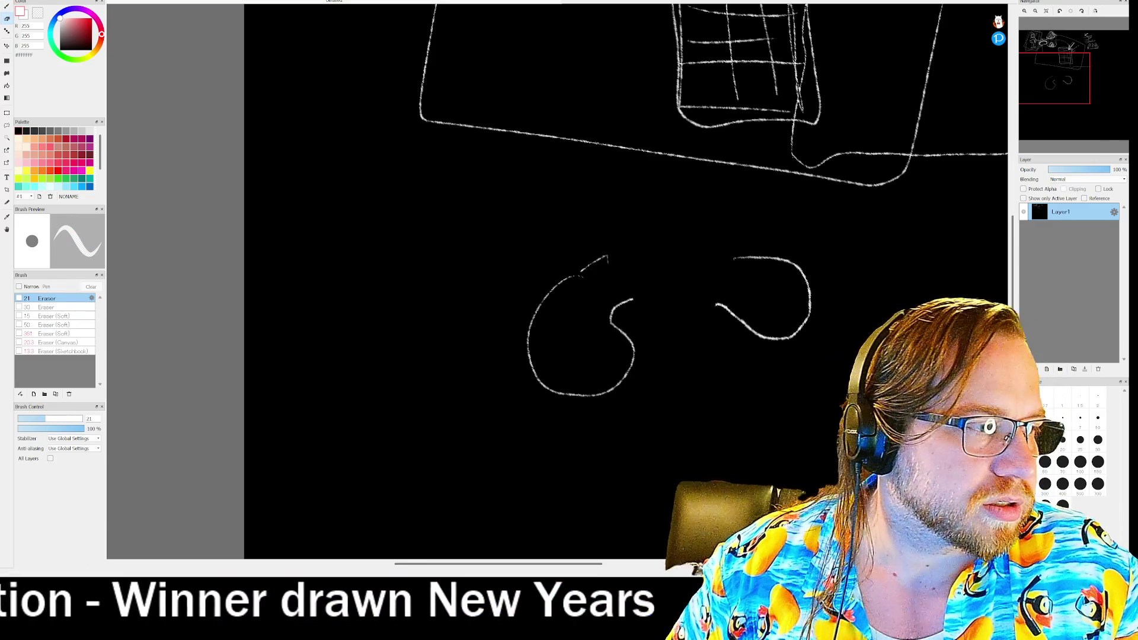
key("ctrl+shift+n")
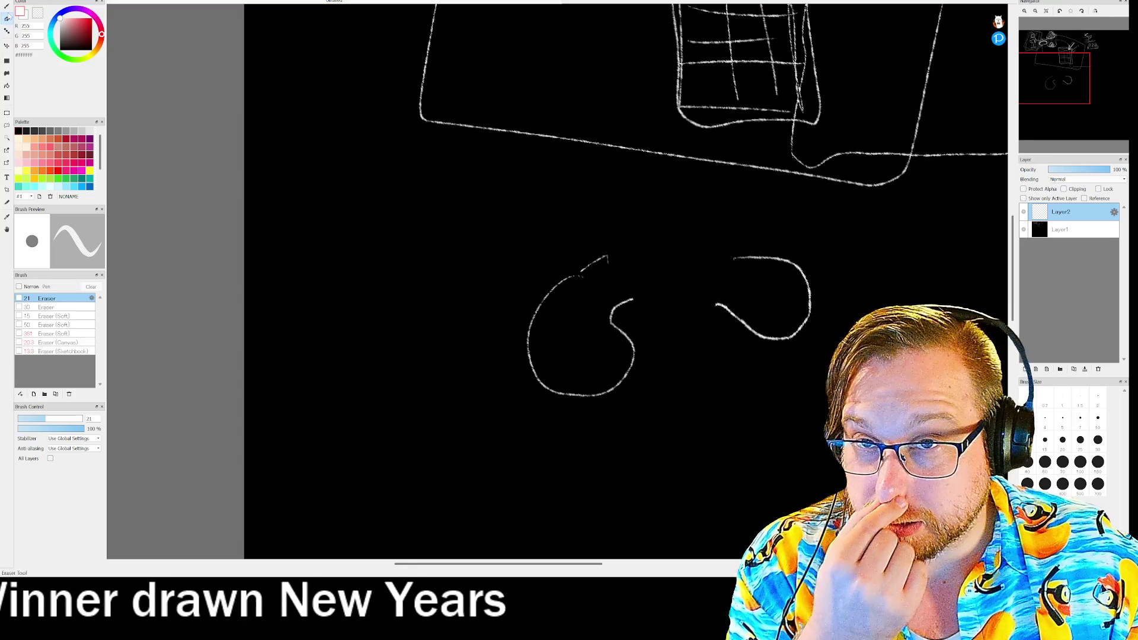
key("b")
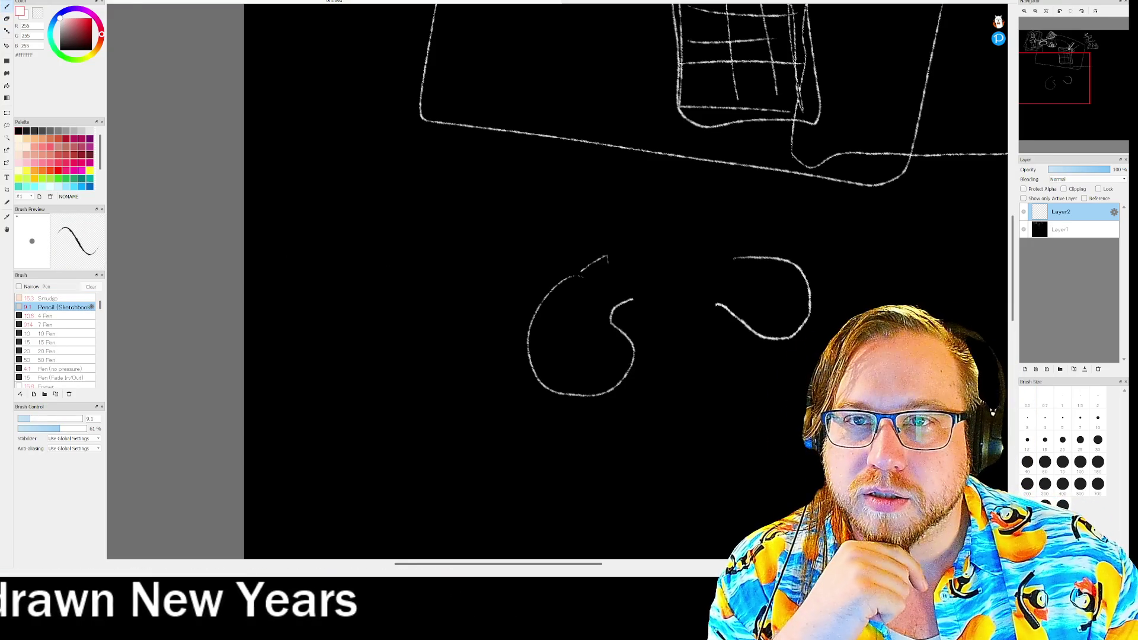
Close the untitled FireAlpaca sketch, choosing No at the save prompt
key("alt+f")
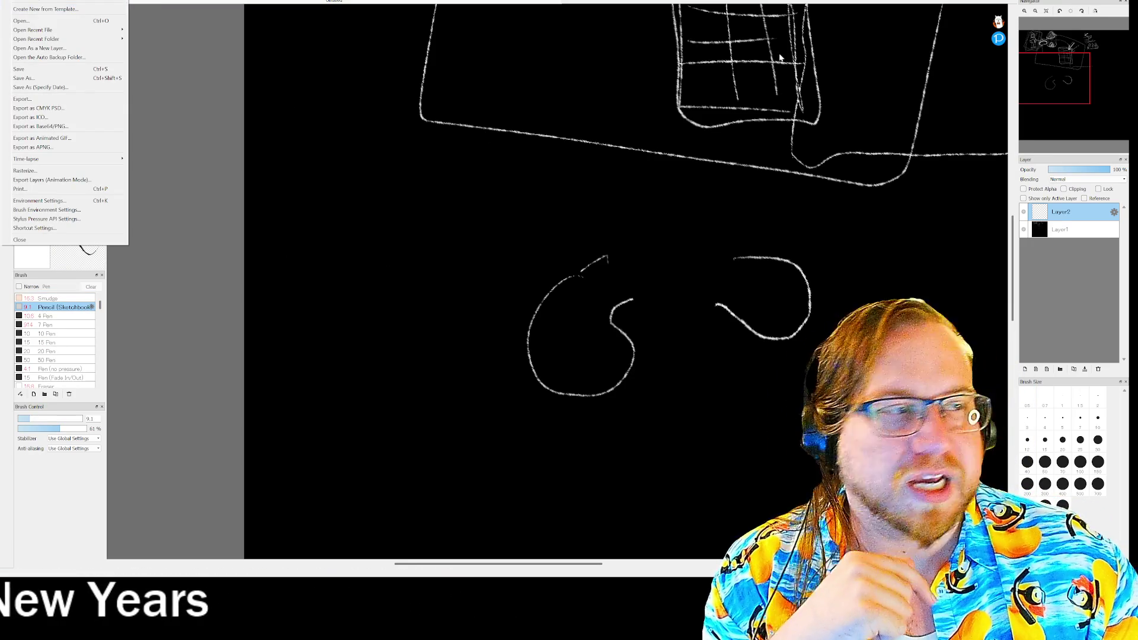
key("Up")
key("Return")
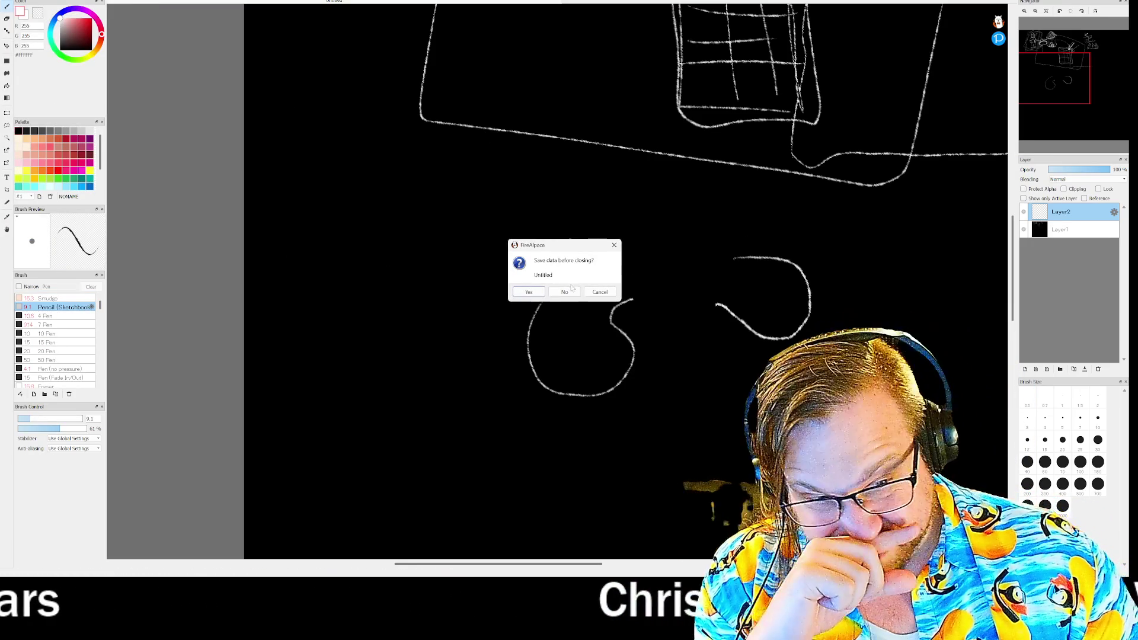
left_click(565, 292)
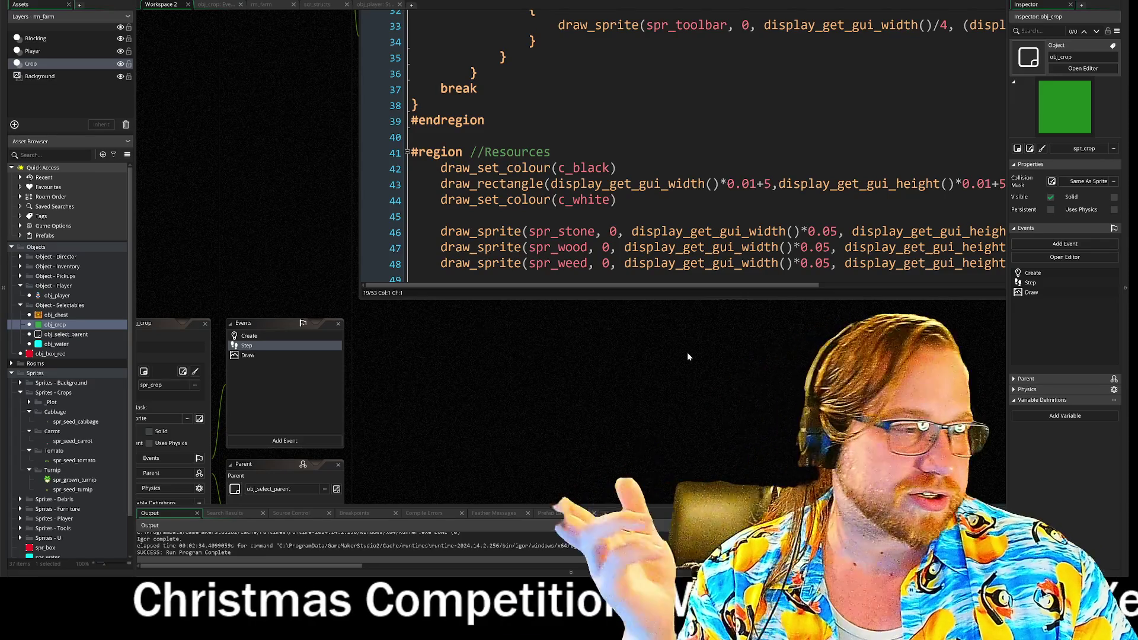
scroll(681, 351, "up", 2)
scroll(681, 351, "right", 2)
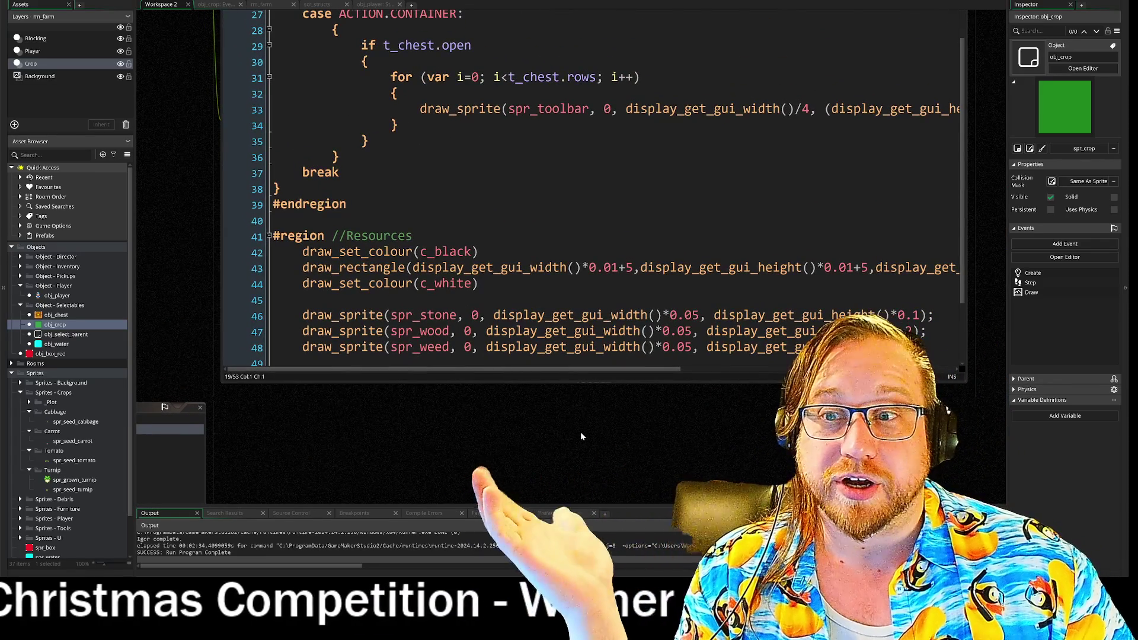
scroll(530, 425, "up", 1)
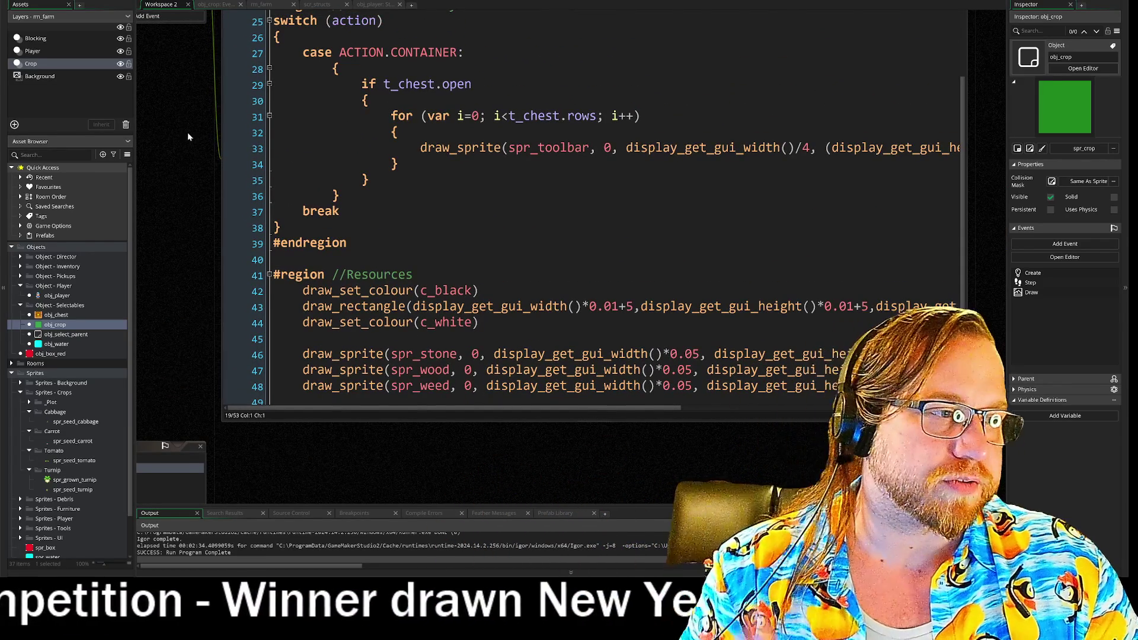
mouse_move(187, 133)
left_mouse_down()
mouse_move(220, 279)
mouse_move(255, 269)
left_mouse_up()
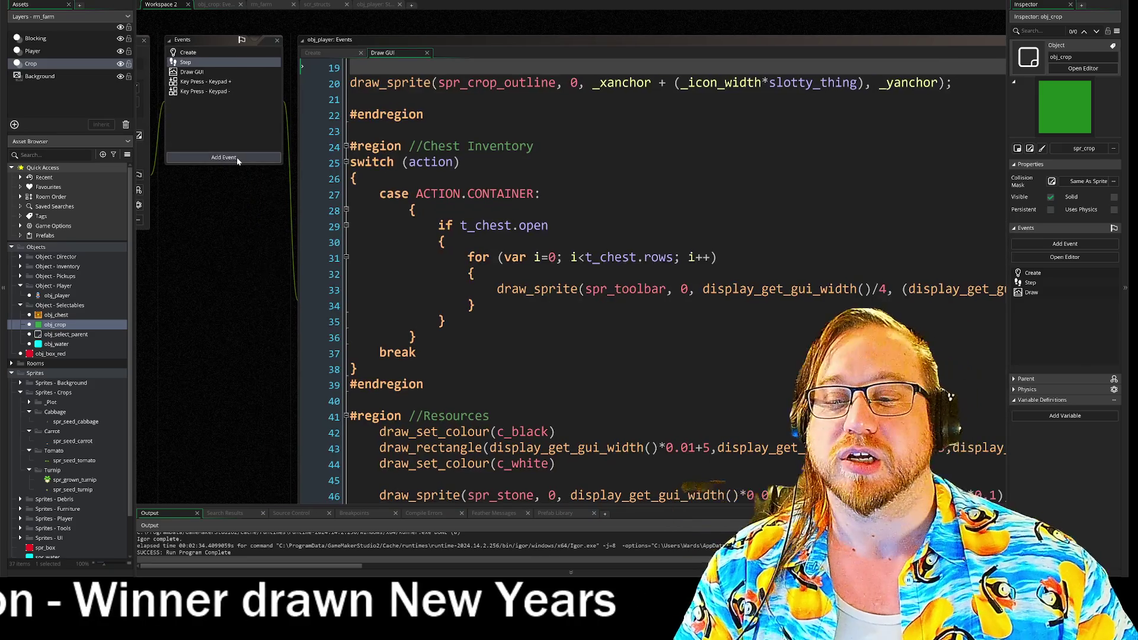
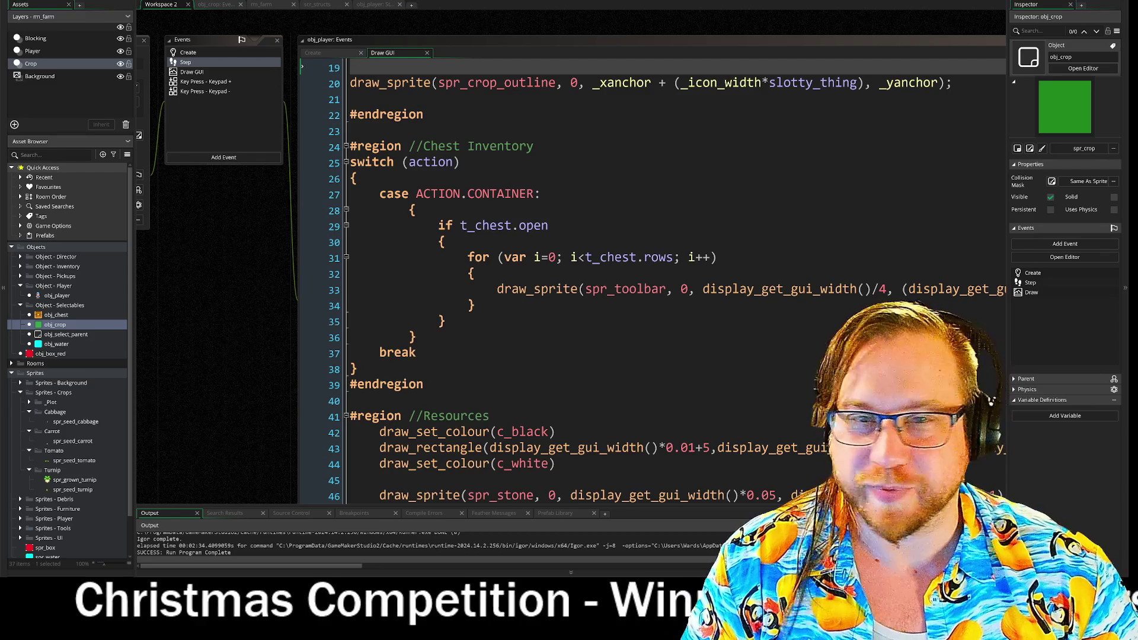
Pan the workspace and bring up obj_crop's Step event, which holds the seed growth-stage switch
mouse_move(264, 414)
left_mouse_down()
mouse_move(240, 387)
mouse_move(249, 393)
left_mouse_up()
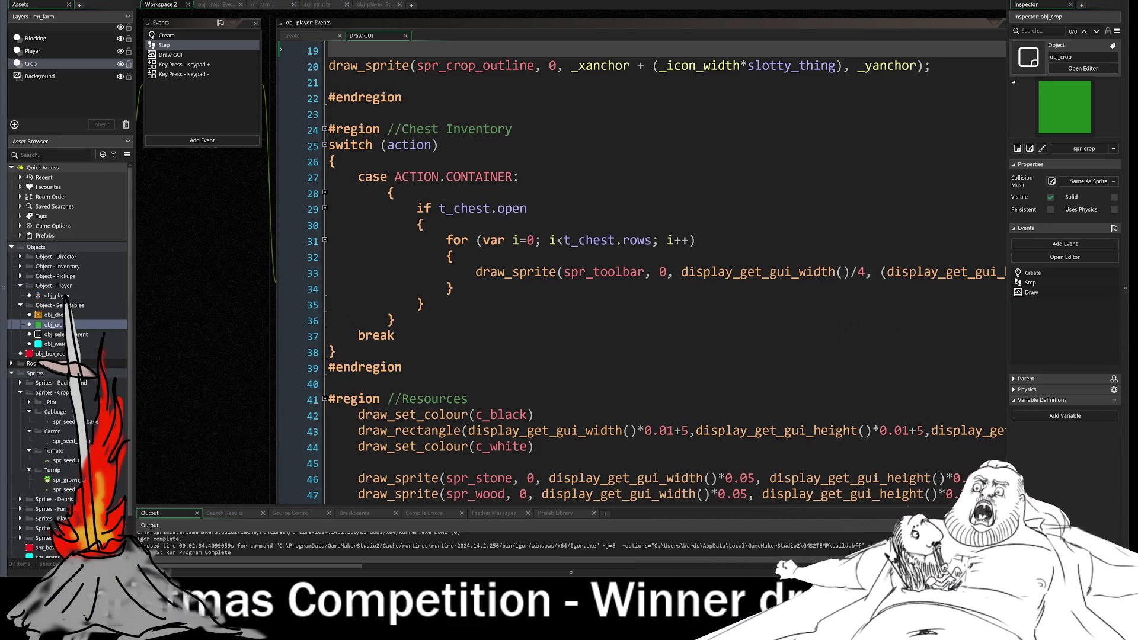
left_click_drag(202, 265, 194, 256)
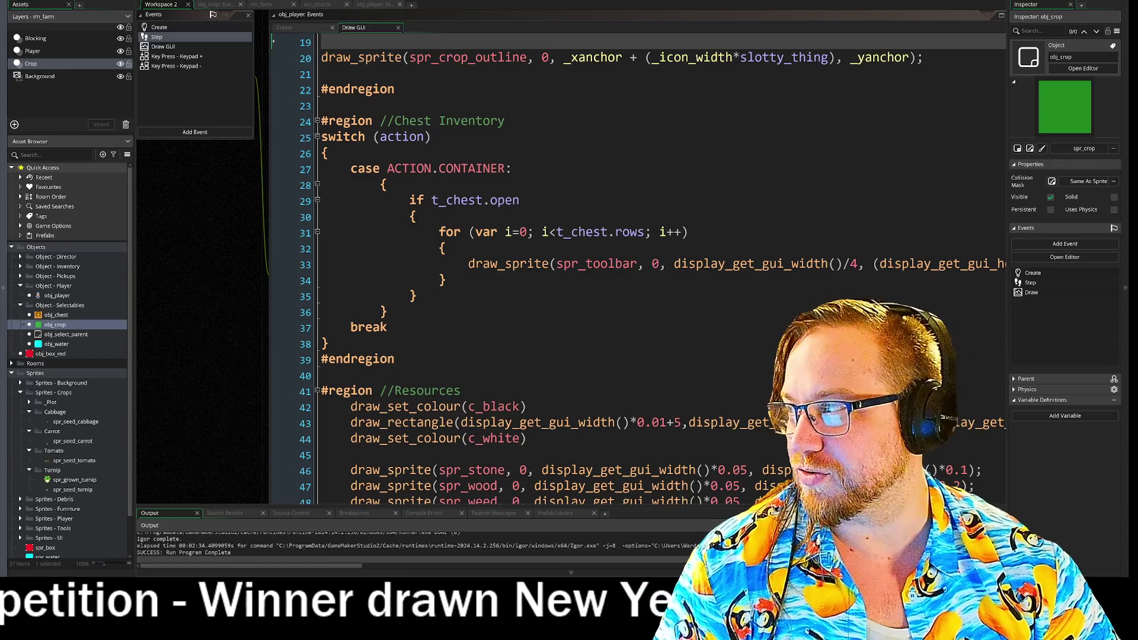
left_click_drag(192, 275, 237, 320)
left_click(230, 6)
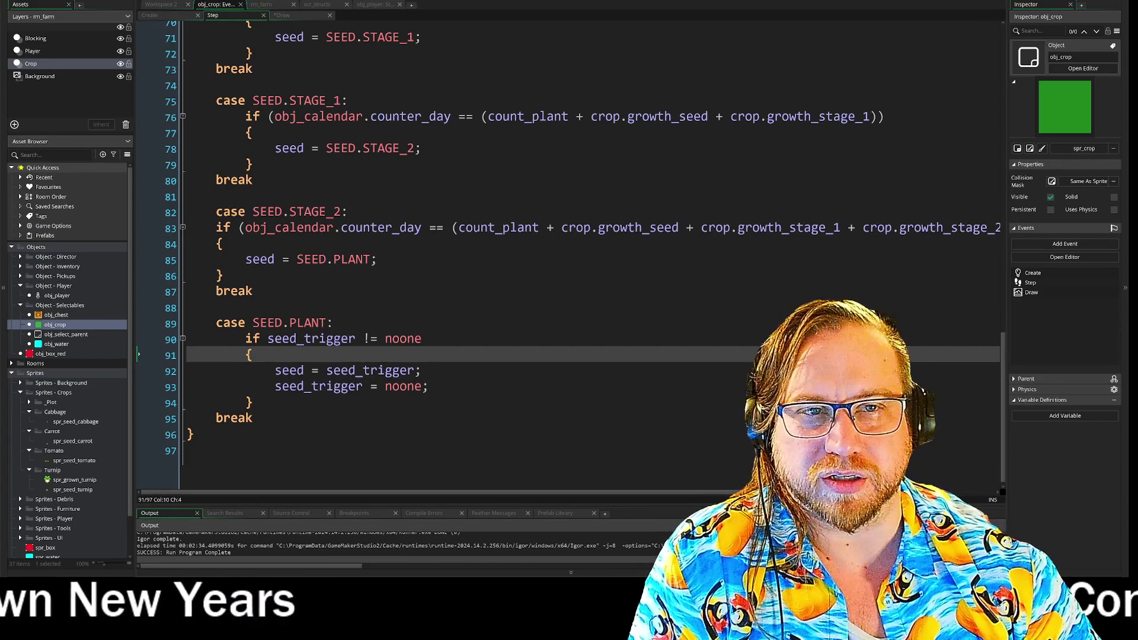
In scr_structs, copy the carrot seed struct and paste a duplicate below it
left_click(378, 4)
left_click(324, 5)
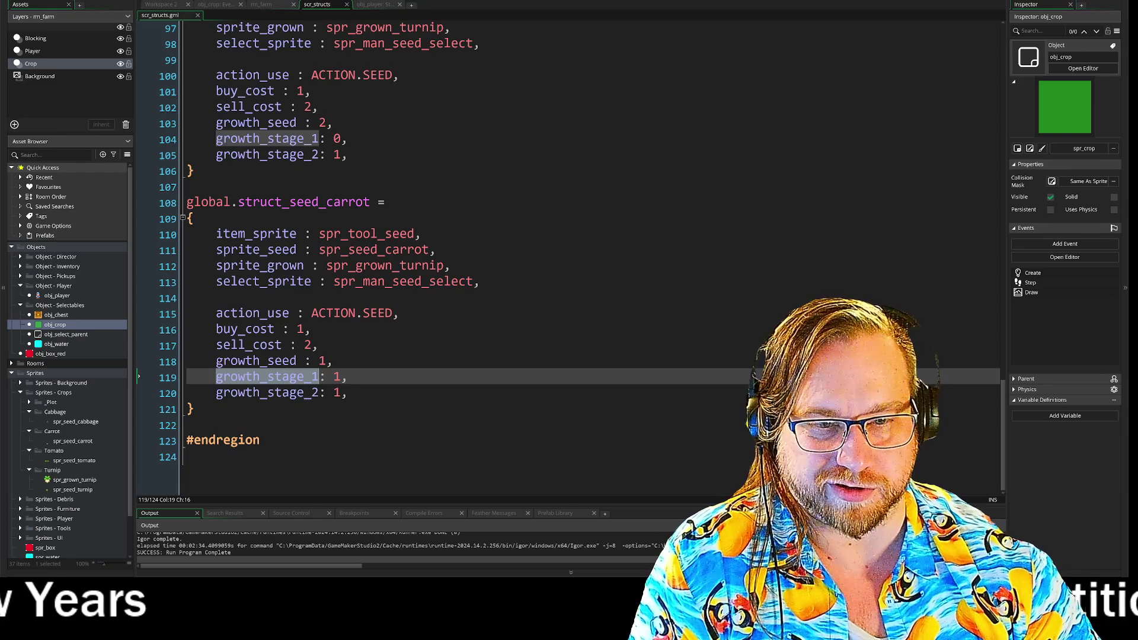
scroll(385, 285, "up", 7)
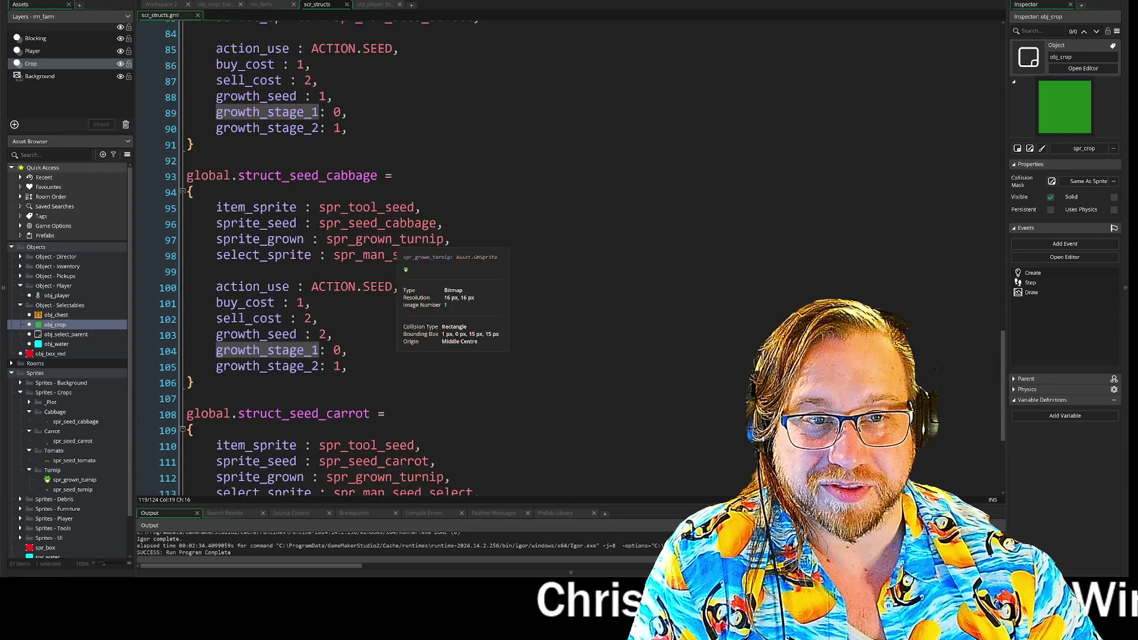
scroll(385, 285, "down", 7)
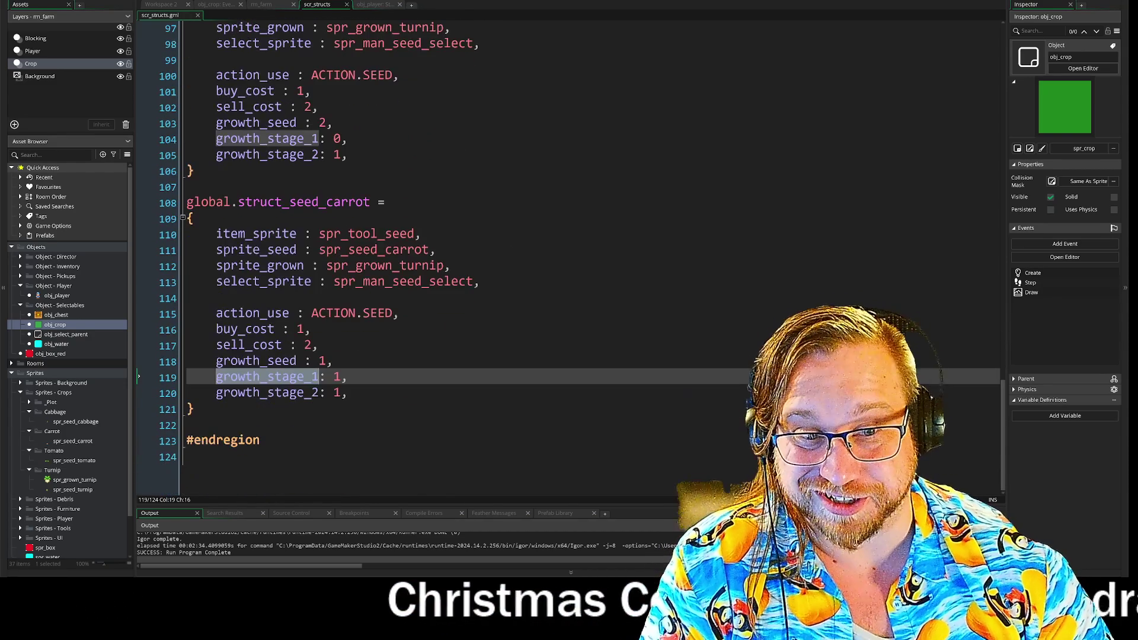
left_click_drag(196, 409, 185, 202)
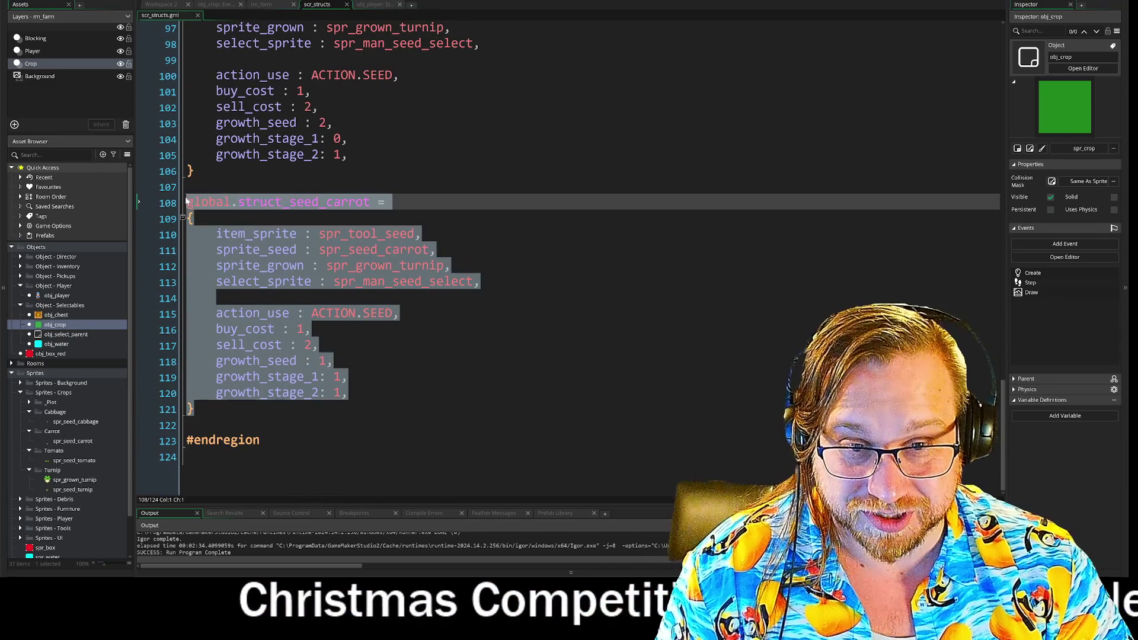
key("ctrl+c")
left_click(195, 409)
key("Return")
key("Return")
key("ctrl+v")
Rename the duplicated struct to global.struct_seed_tomato
scroll(368, 237, "down", 2)
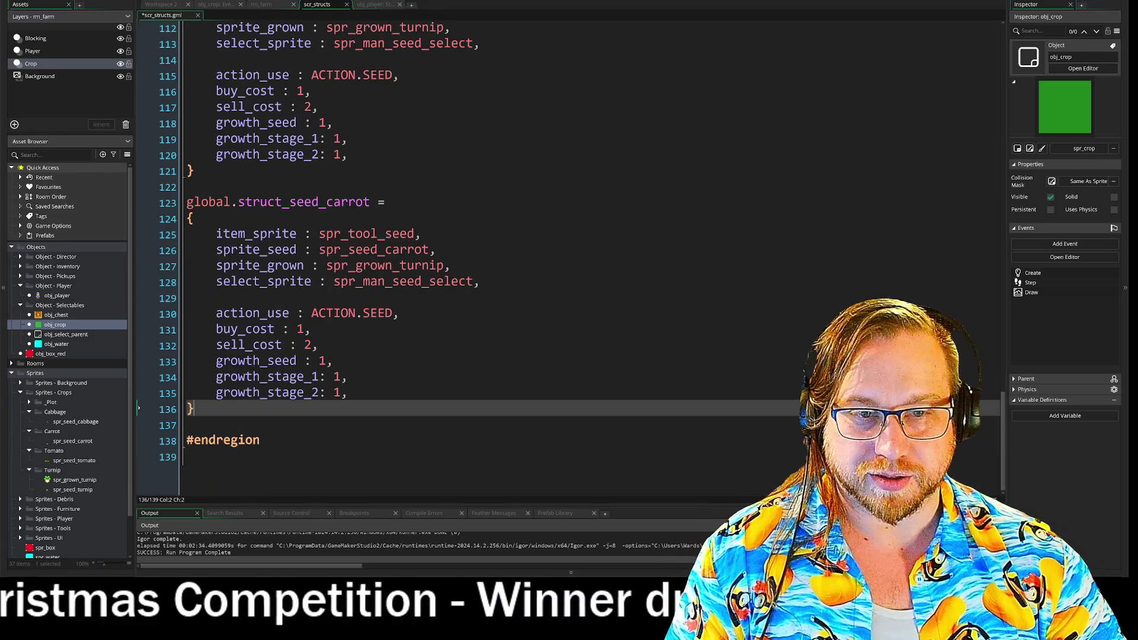
double_click(366, 204)
type("TOMA")
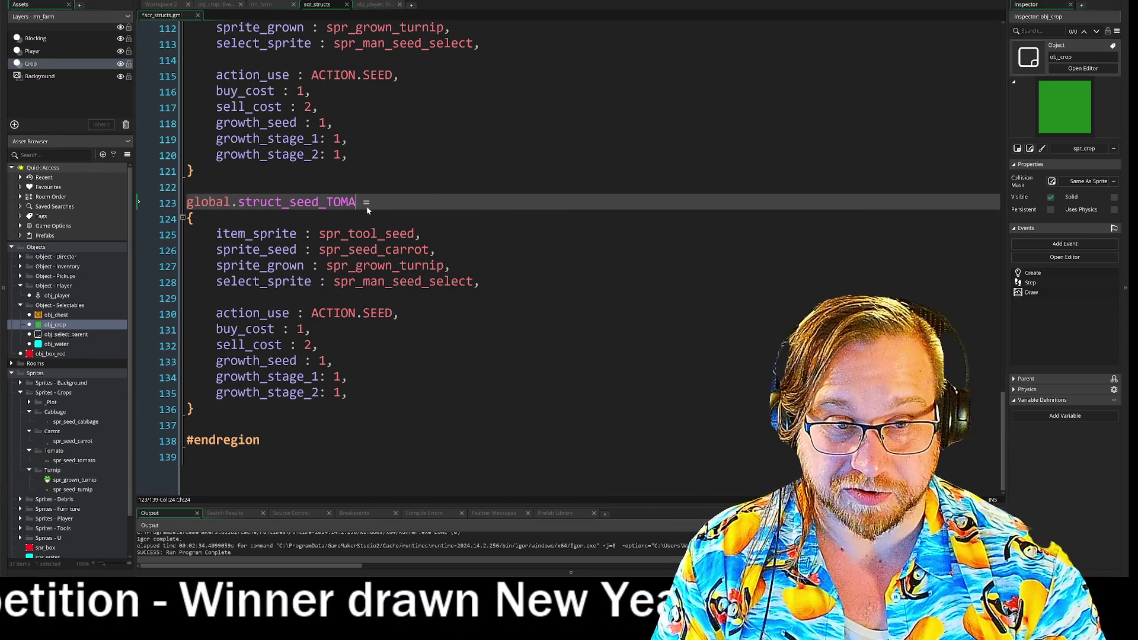
key("BackSpace")
key("BackSpace")
key("BackSpace")
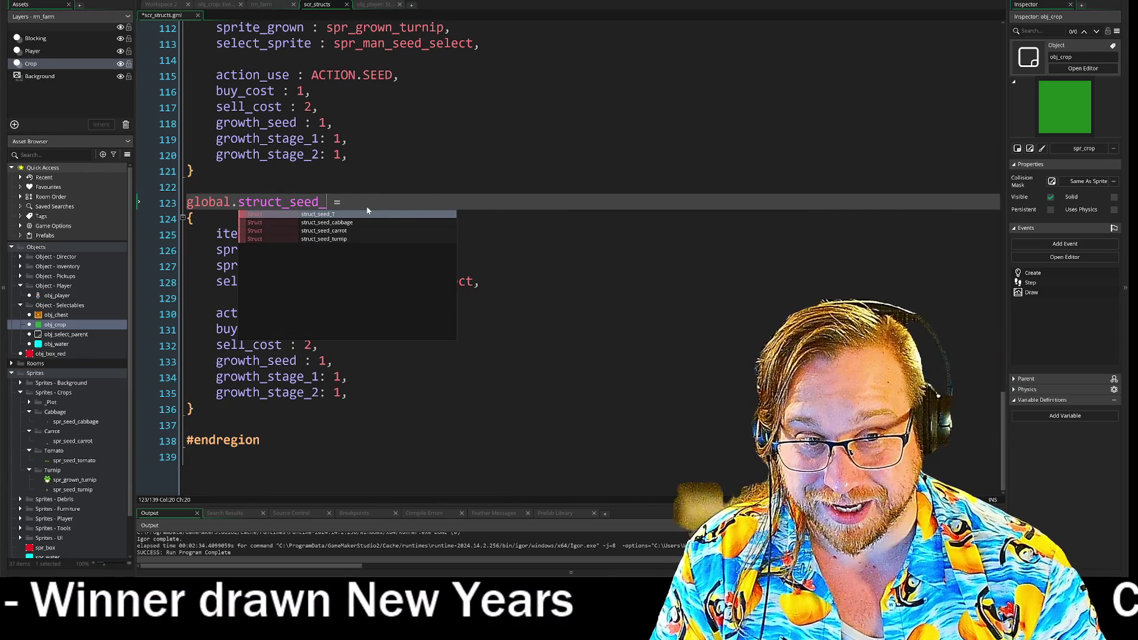
type("tom")
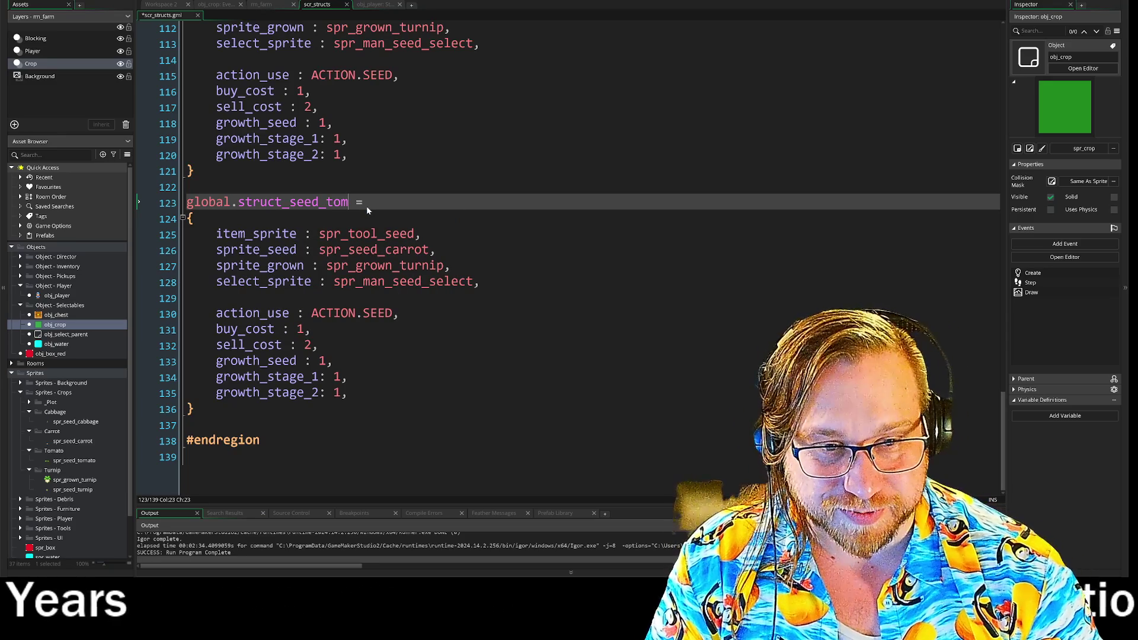
type("ato")
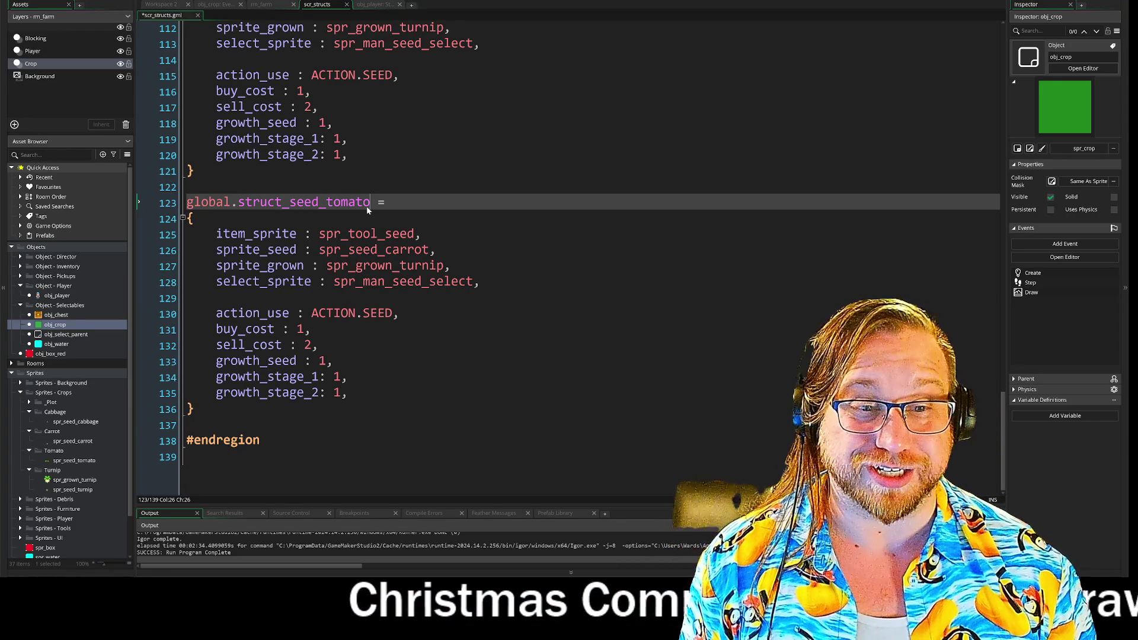
left_click_drag(386, 249, 401, 254)
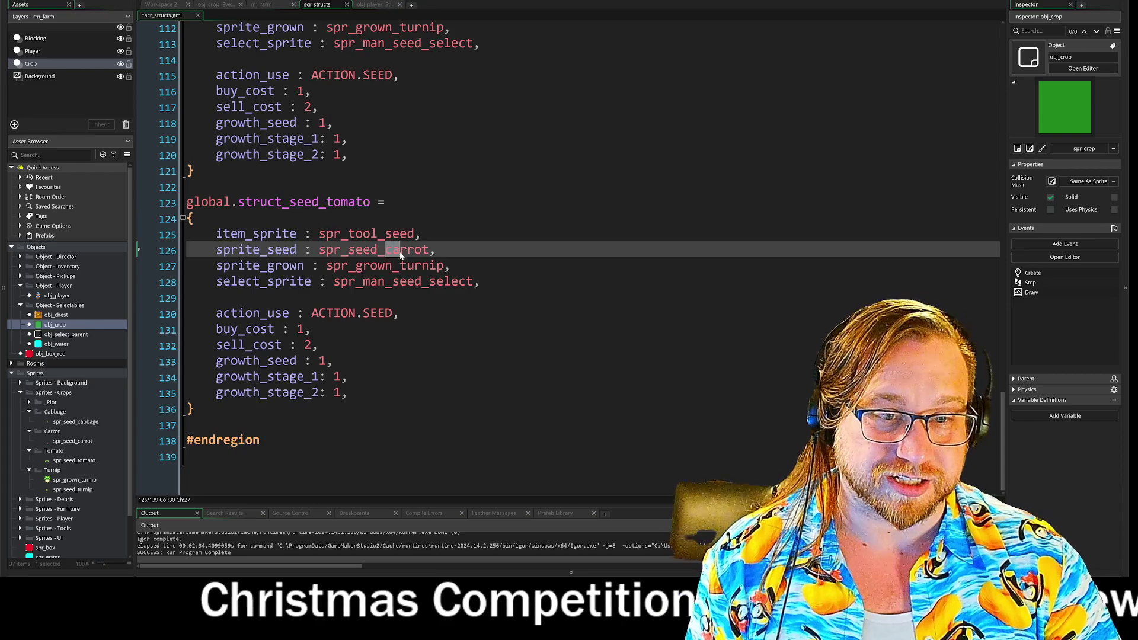
Change the tomato struct's seed sprite from spr_seed_carrot to spr_seed_tomato
double_click(364, 203)
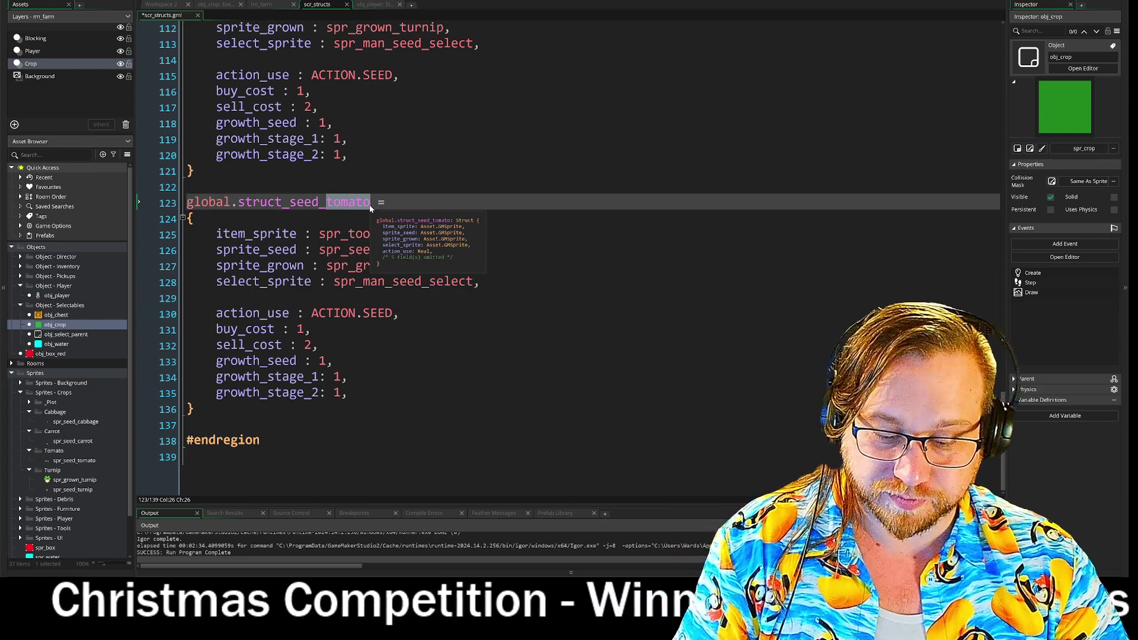
left_click_drag(386, 250, 430, 252)
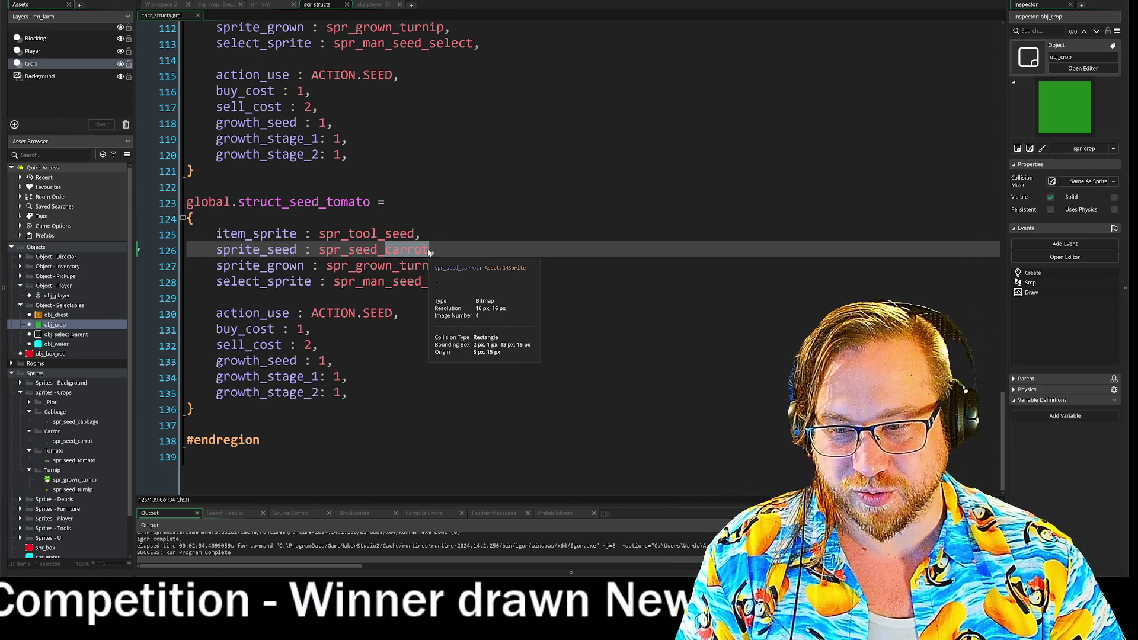
key("ctrl+v")
left_click(451, 266)
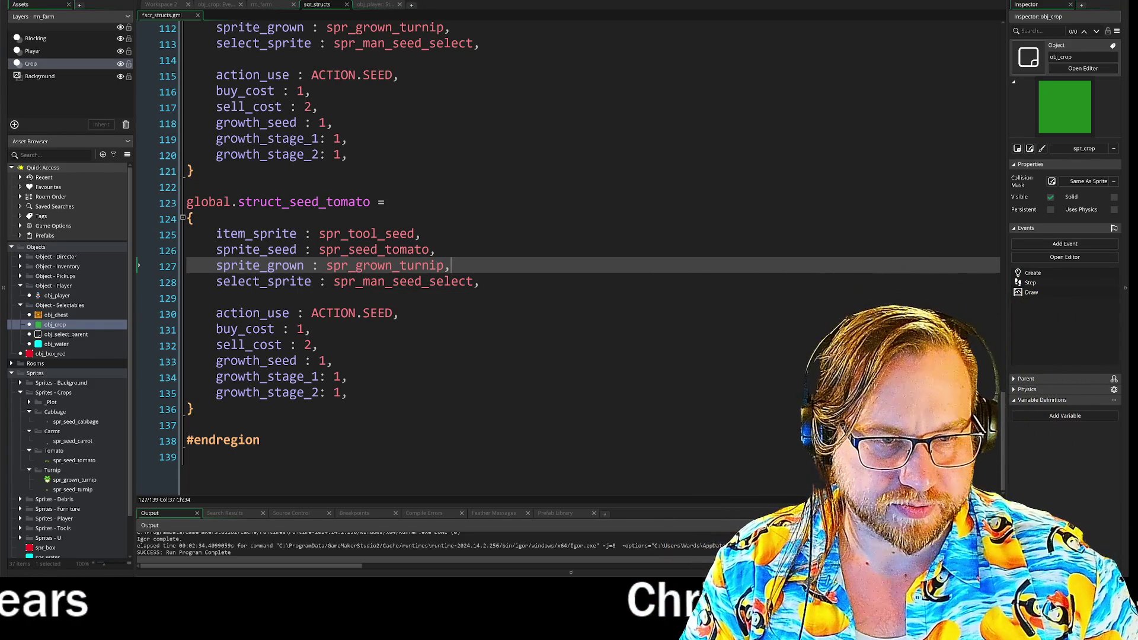
left_click(392, 265)
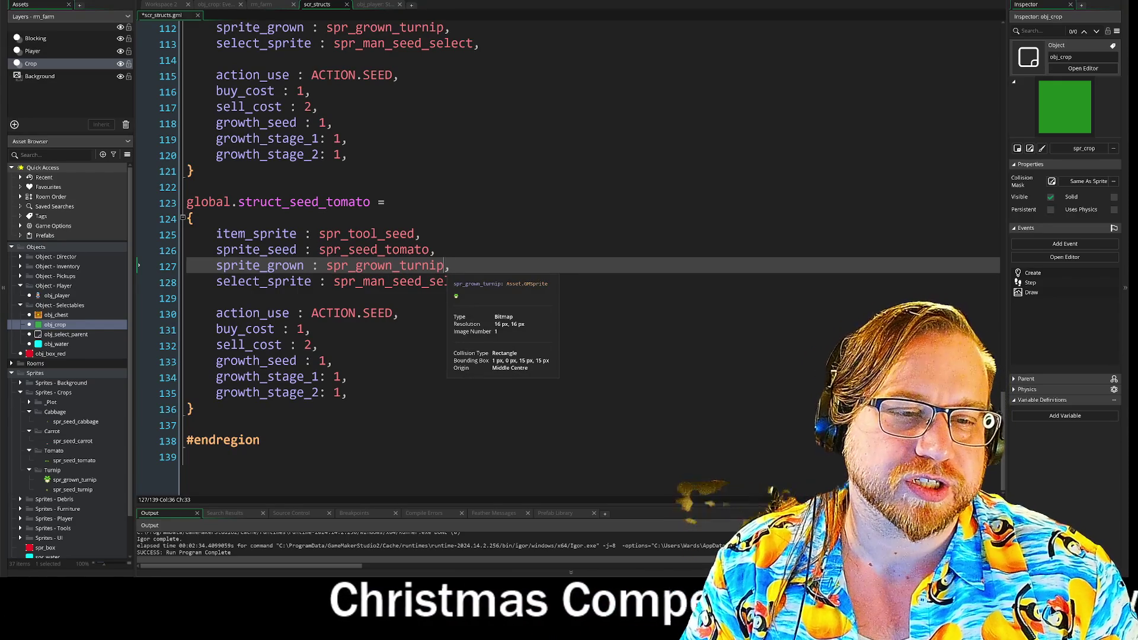
left_click(436, 266)
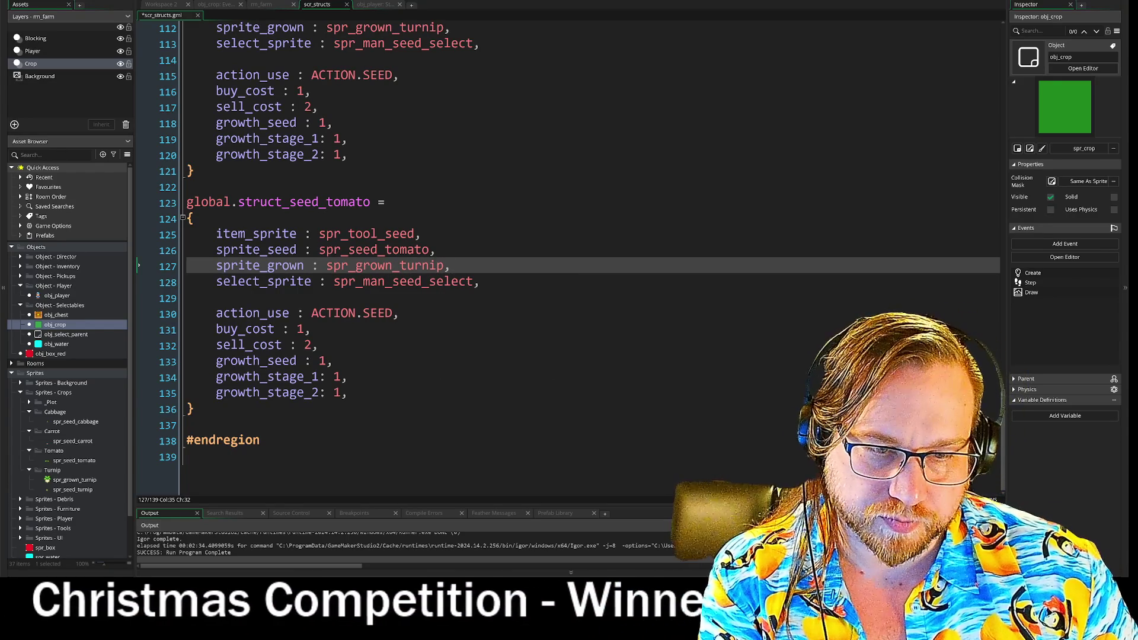
Set the tomato struct's growth_stage_2 value to 2
left_click(341, 393)
key("BackSpace")
type("2")
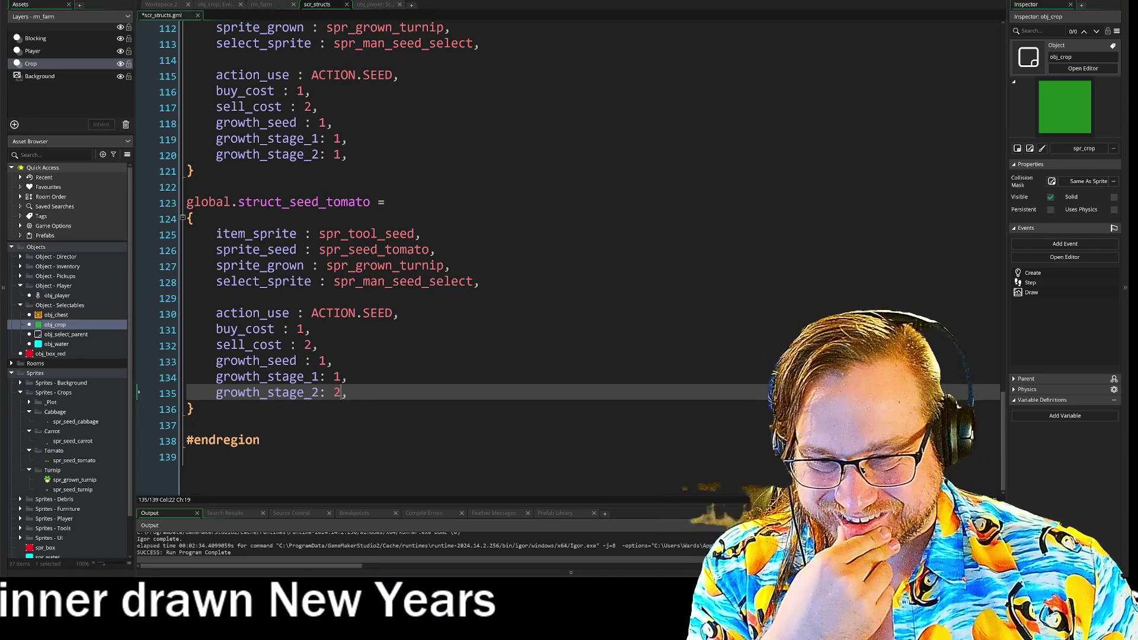
scroll(391, 258, "up", 8)
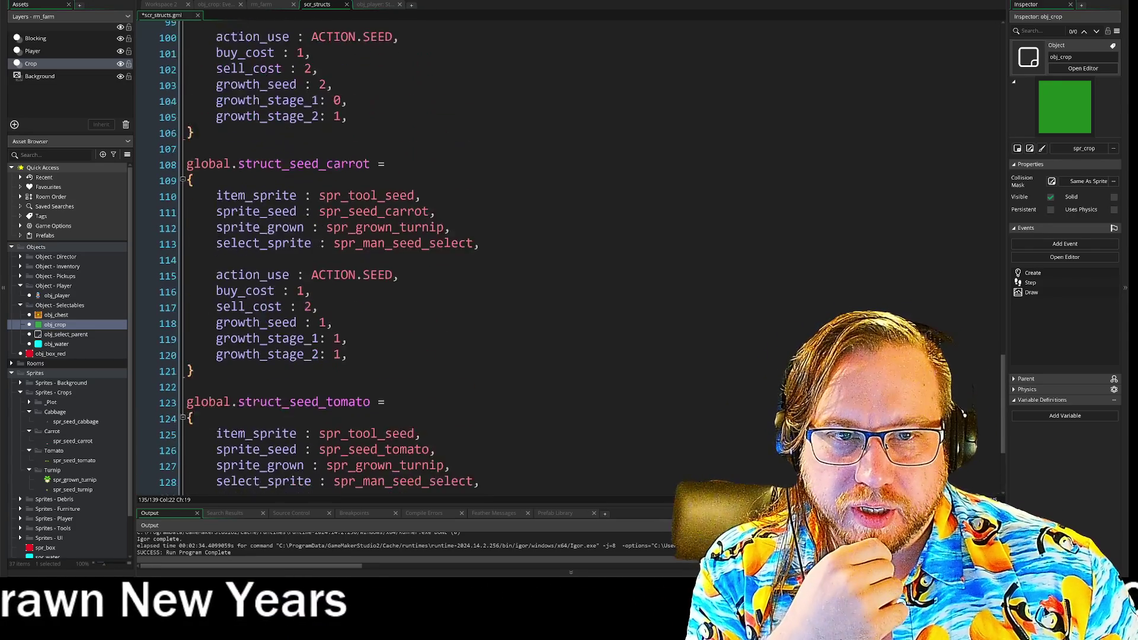
scroll(391, 258, "up", 5)
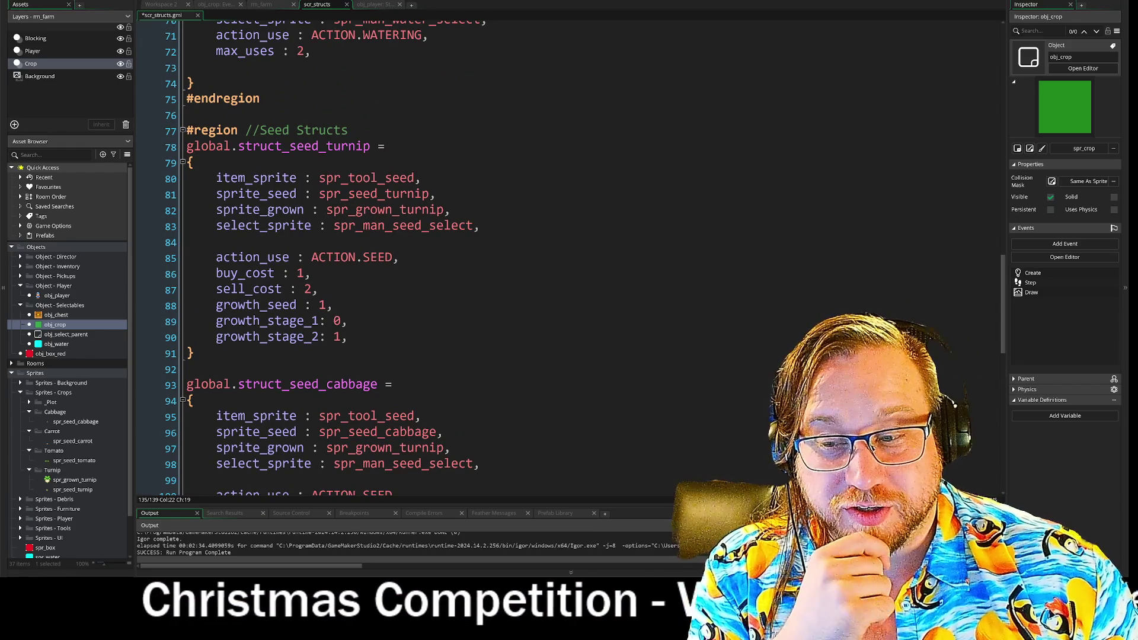
scroll(450, 260, "down", 1)
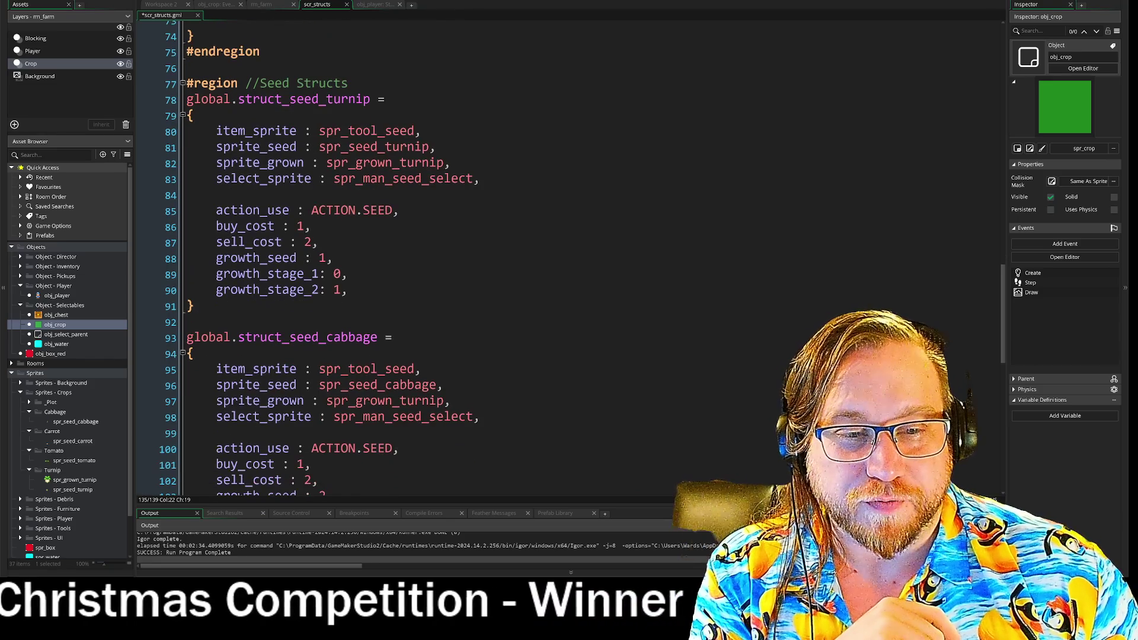
left_click(350, 290)
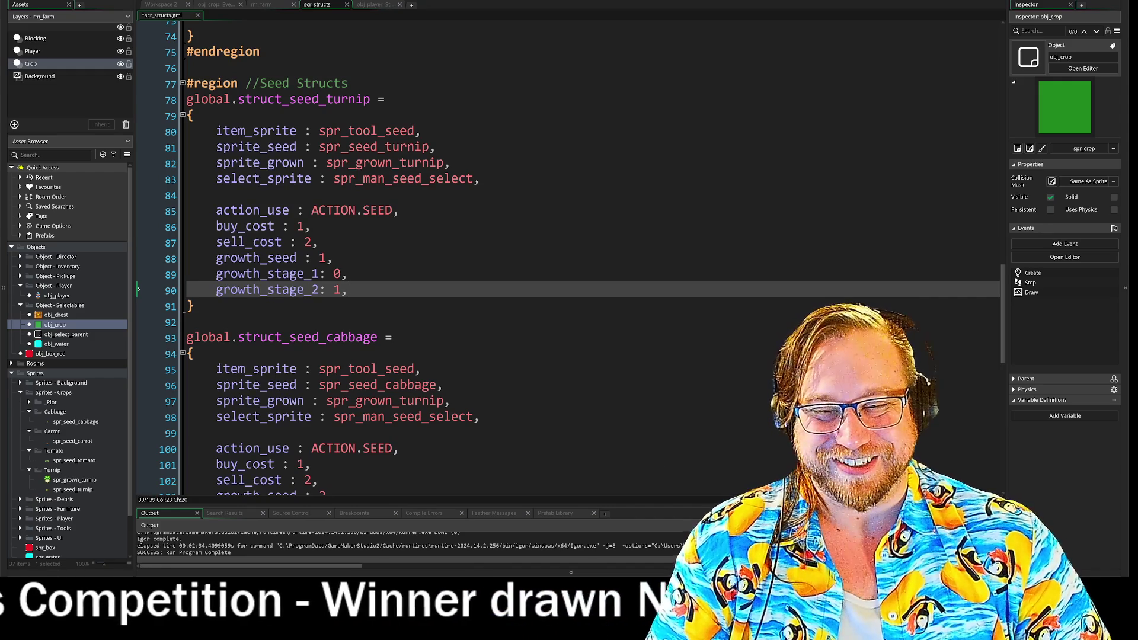
Set growth_stage_1 to 1 for the turnip and cabbage seeds, then open spr_seed_tomato
key("Insert")
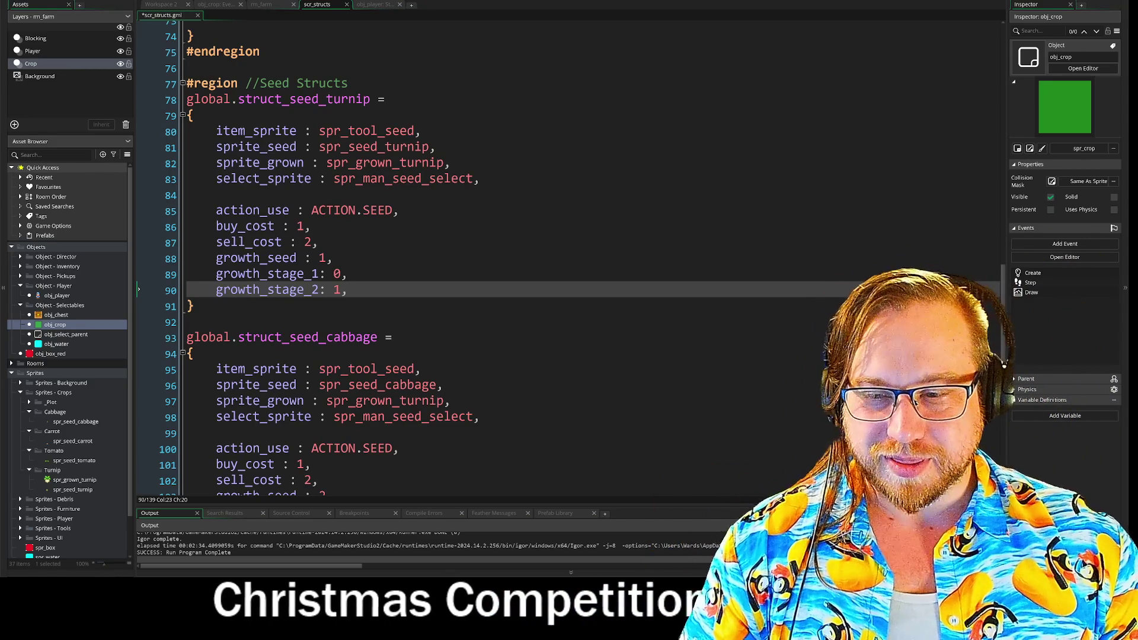
left_click(341, 274)
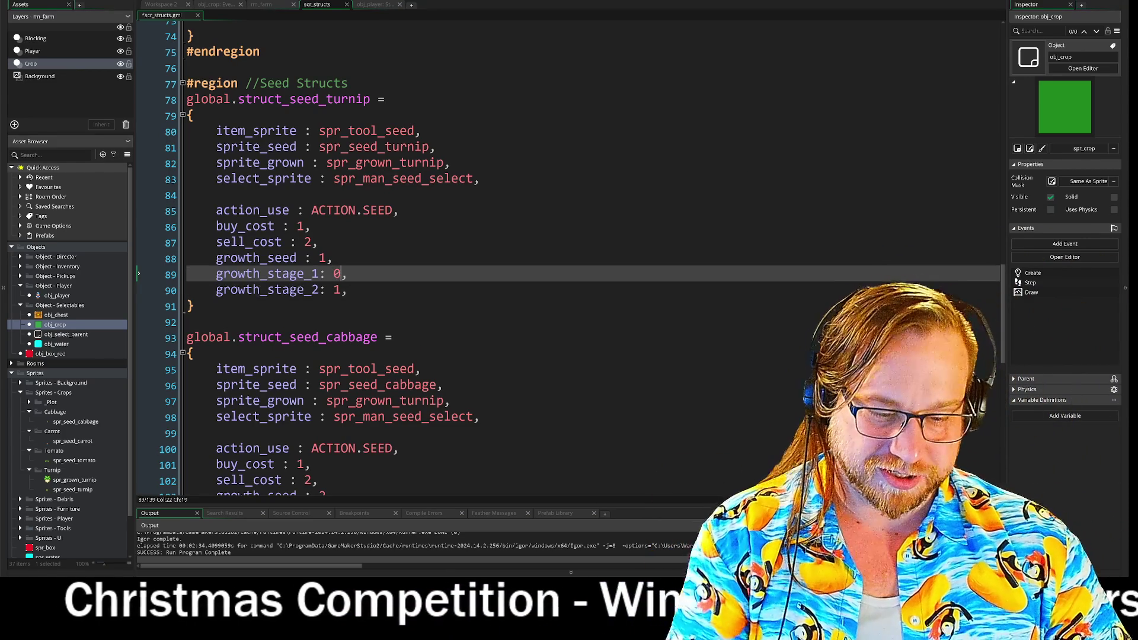
key("BackSpace")
type("1")
scroll(568, 257, "down", 2)
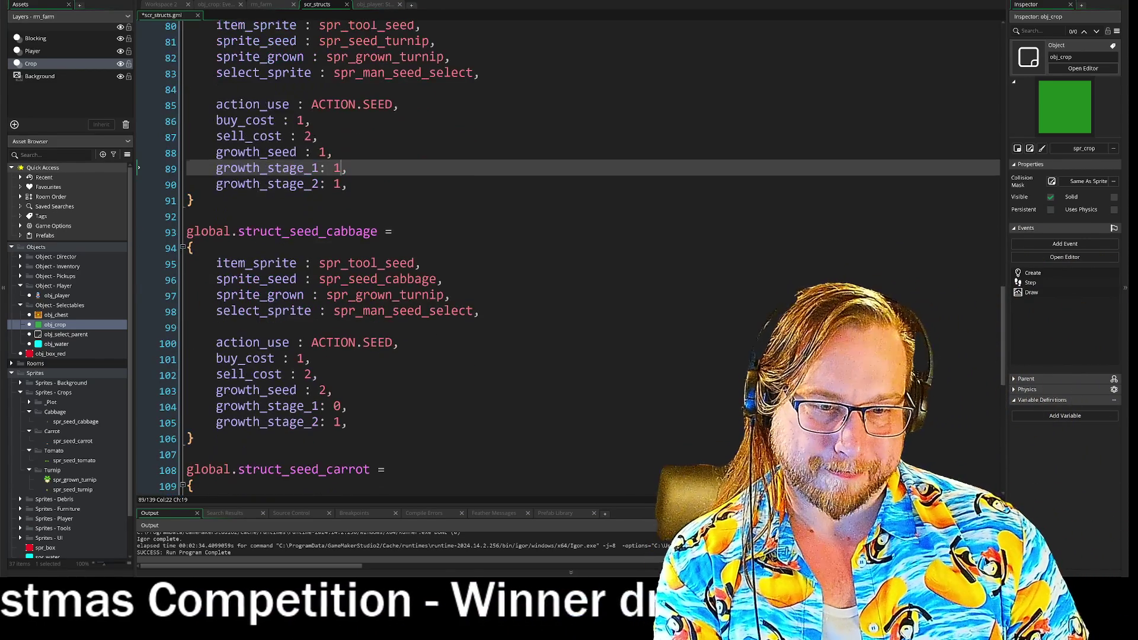
left_click(342, 406)
key("BackSpace")
type("1")
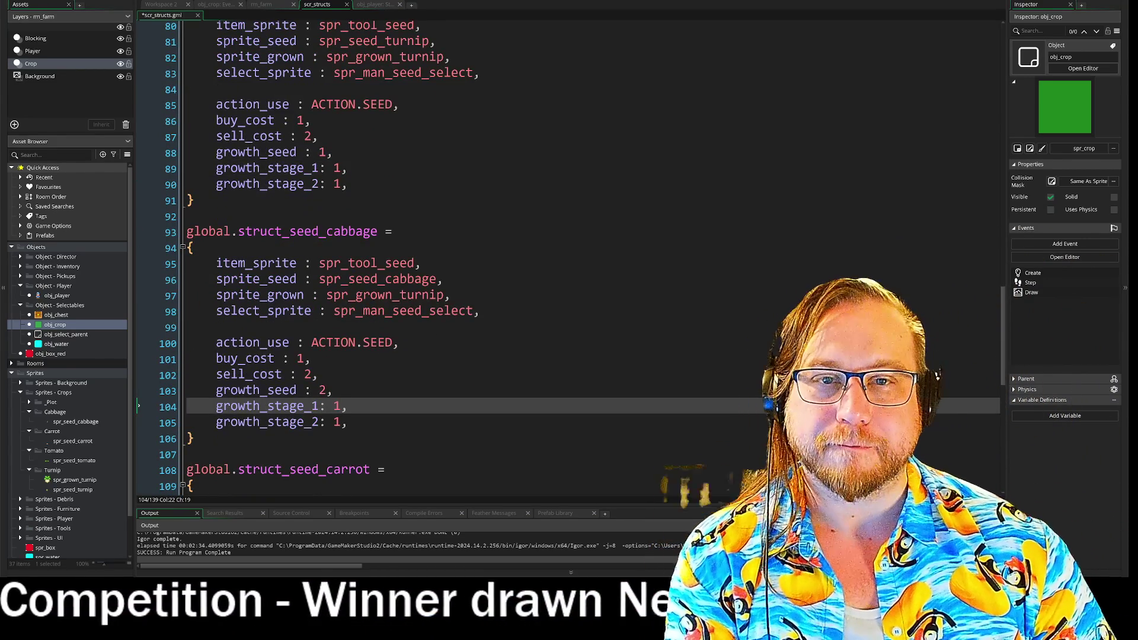
double_click(74, 461)
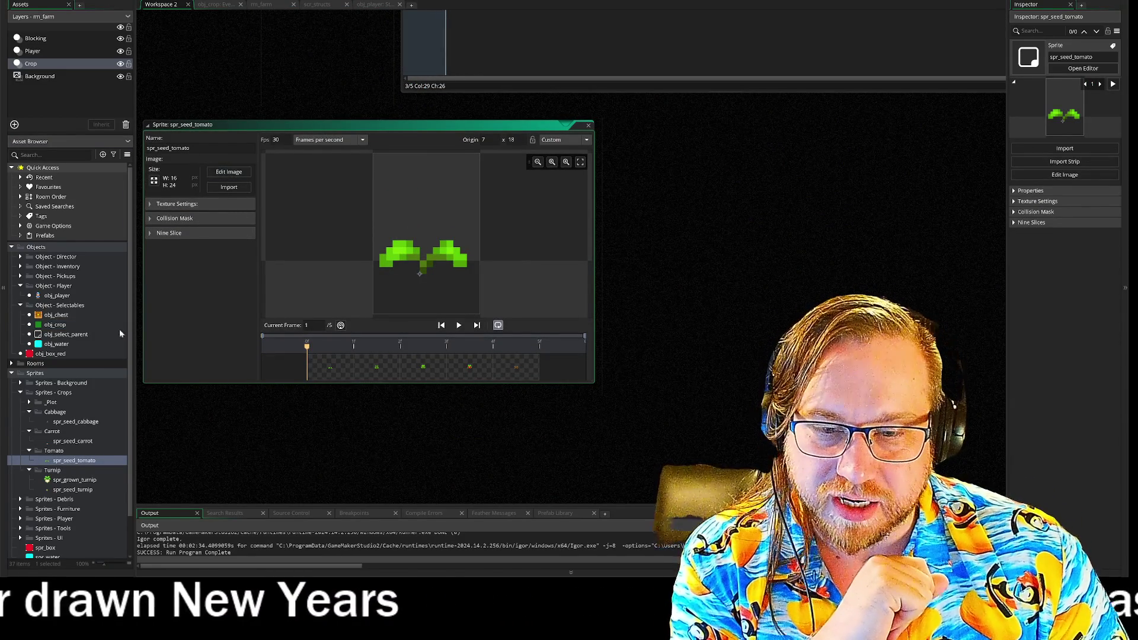
Duplicate the second growth frame in both spr_seed_turnip and spr_seed_carrot
double_click(74, 480)
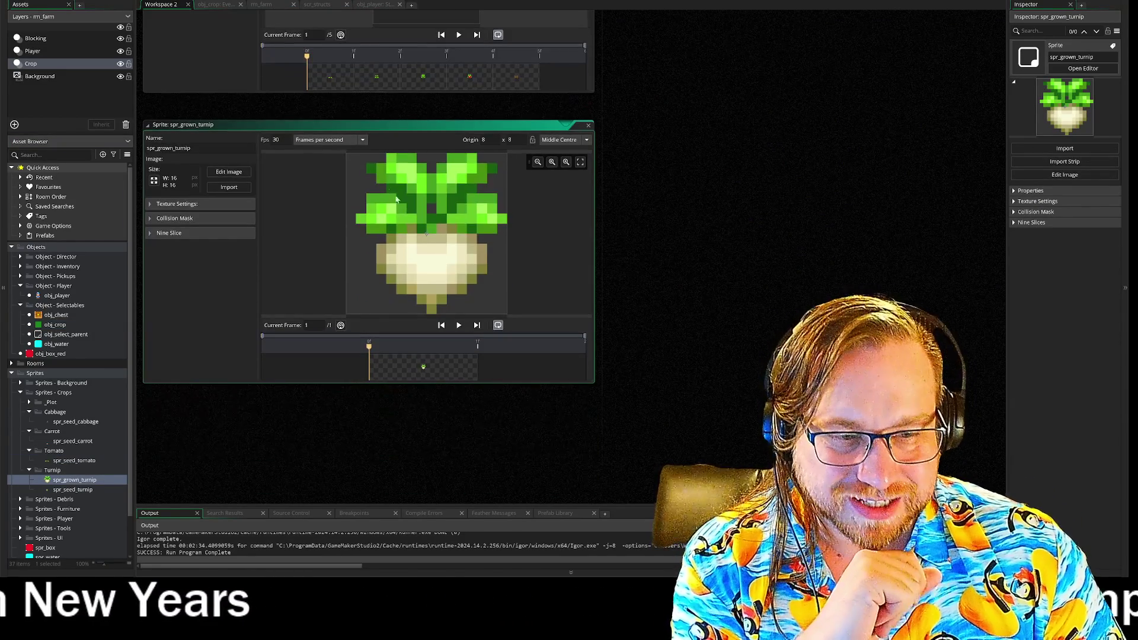
double_click(73, 489)
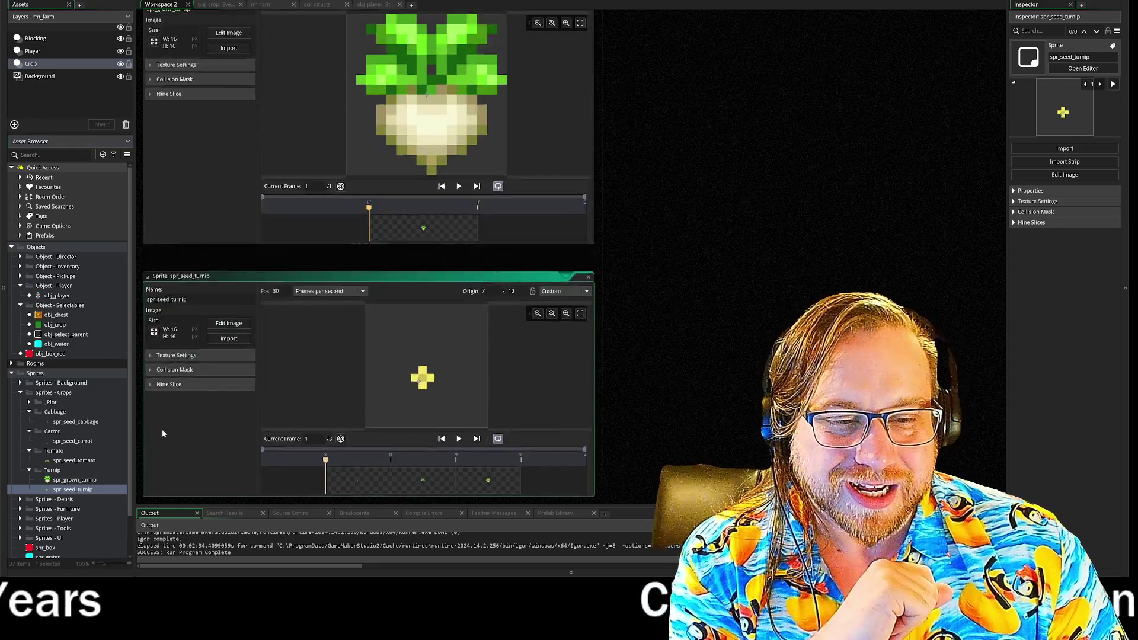
left_click(226, 173)
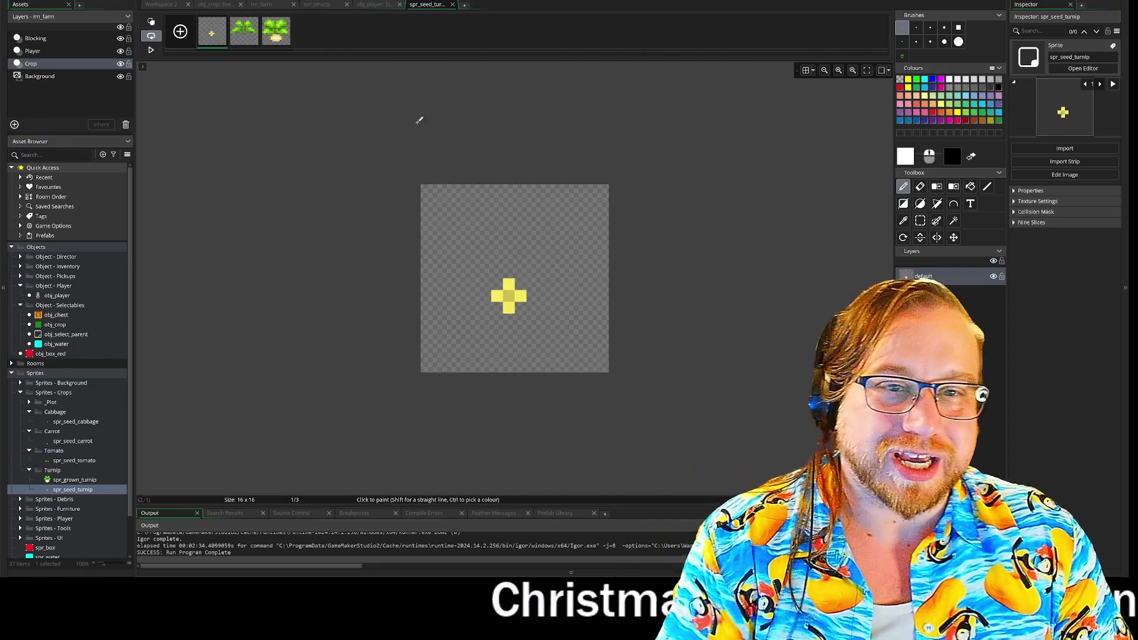
left_click(243, 36)
right_click(244, 36)
left_click(261, 55)
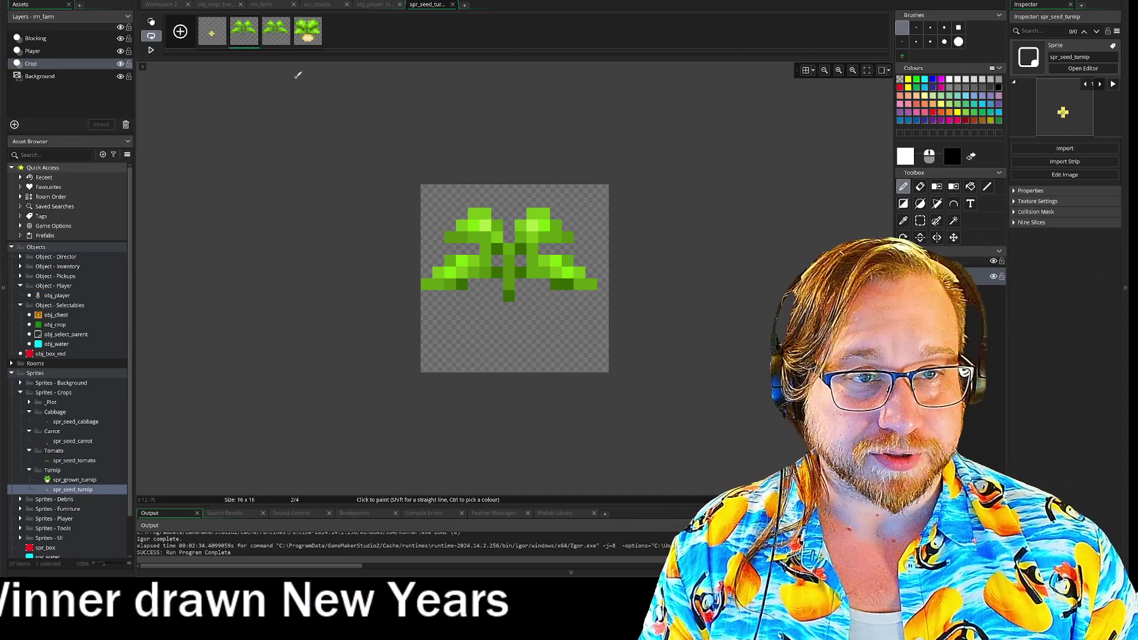
double_click(73, 441)
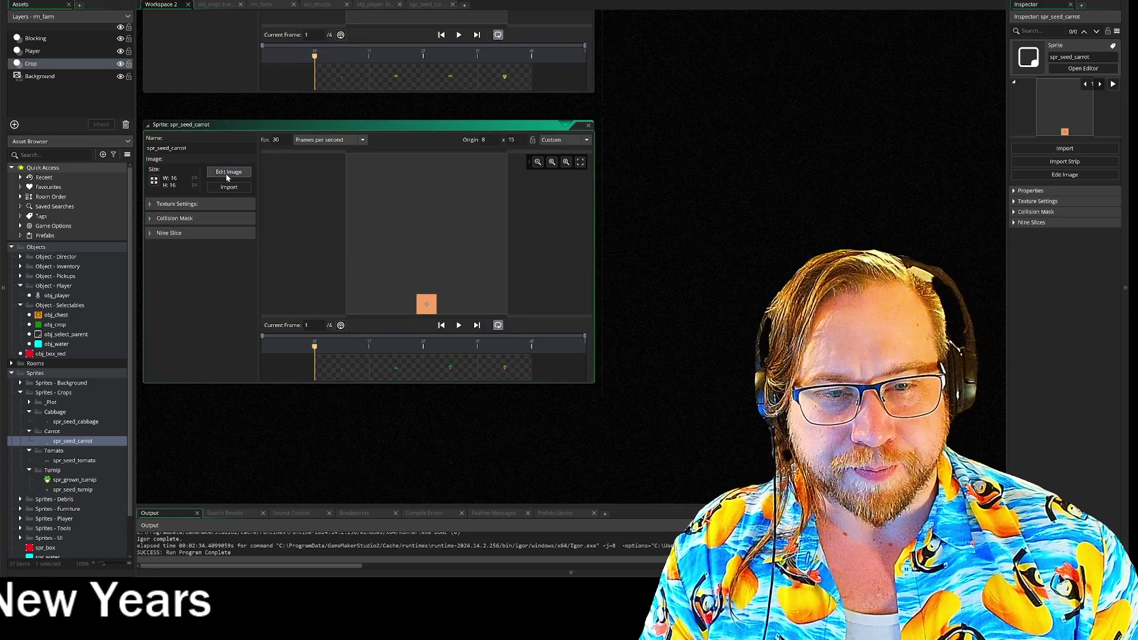
left_click(229, 172)
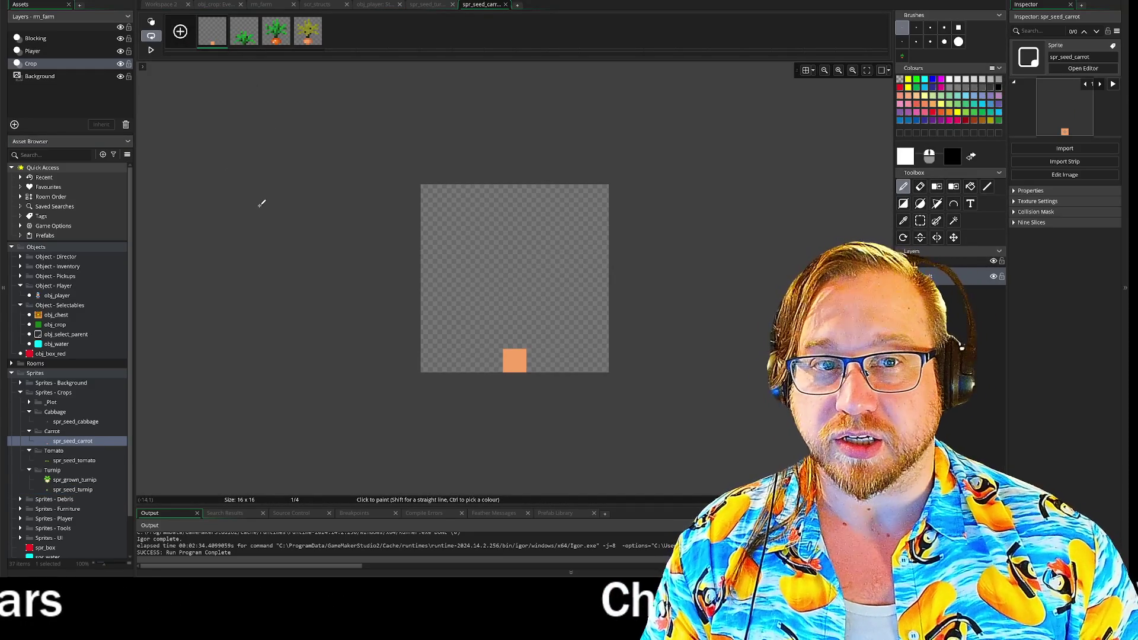
right_click(245, 41)
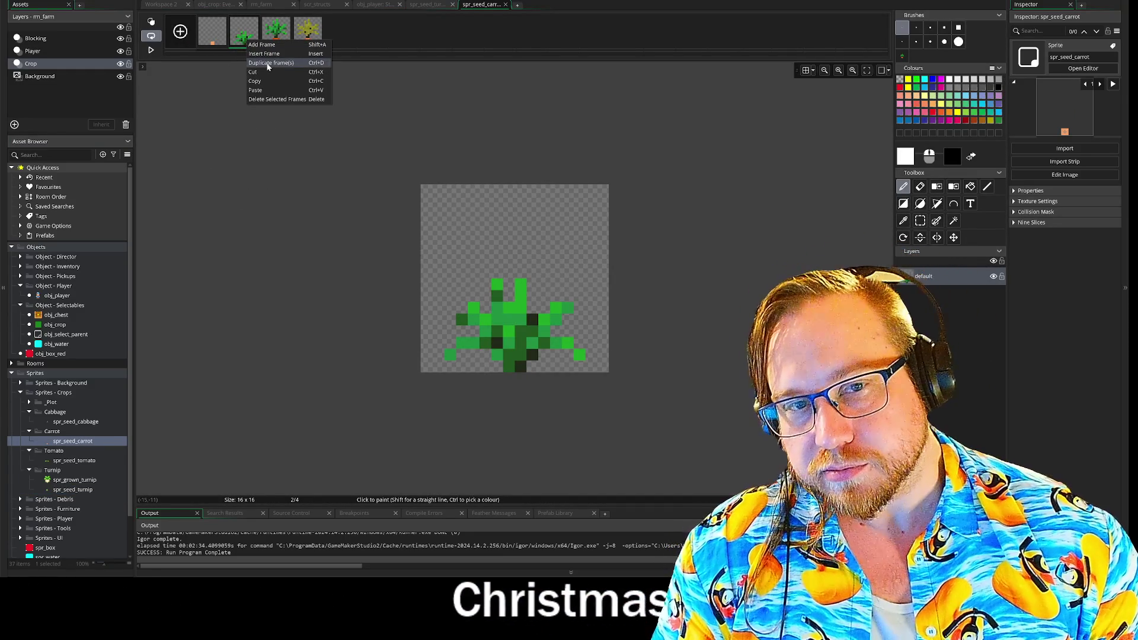
left_click(268, 64)
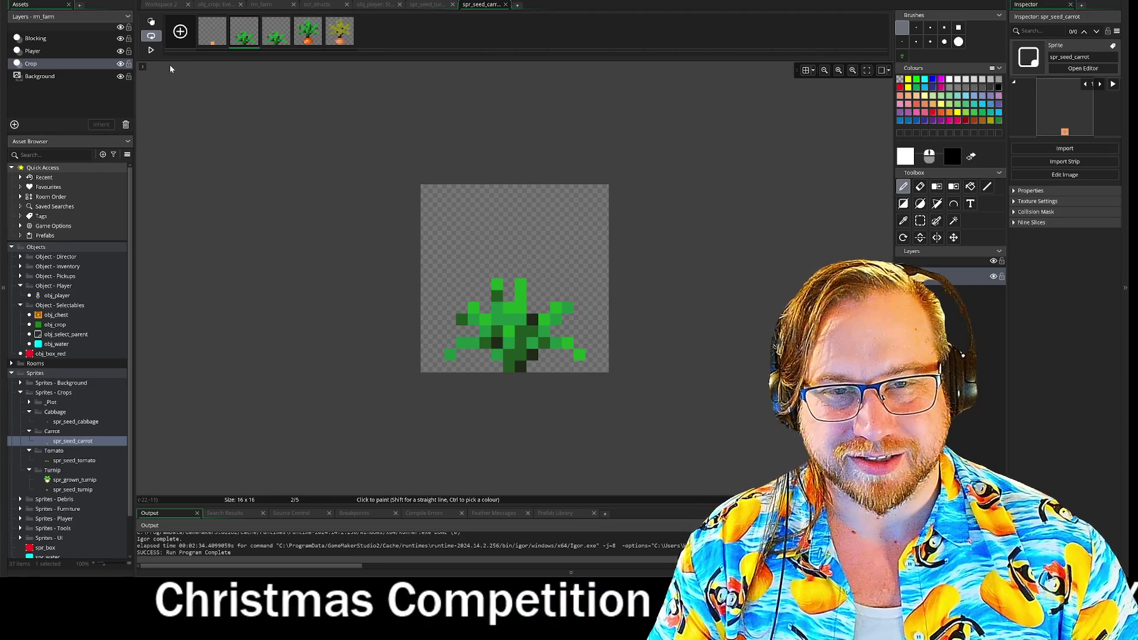
Open the spr_seed_cabbage image for editing and start a test build with F5
double_click(67, 421)
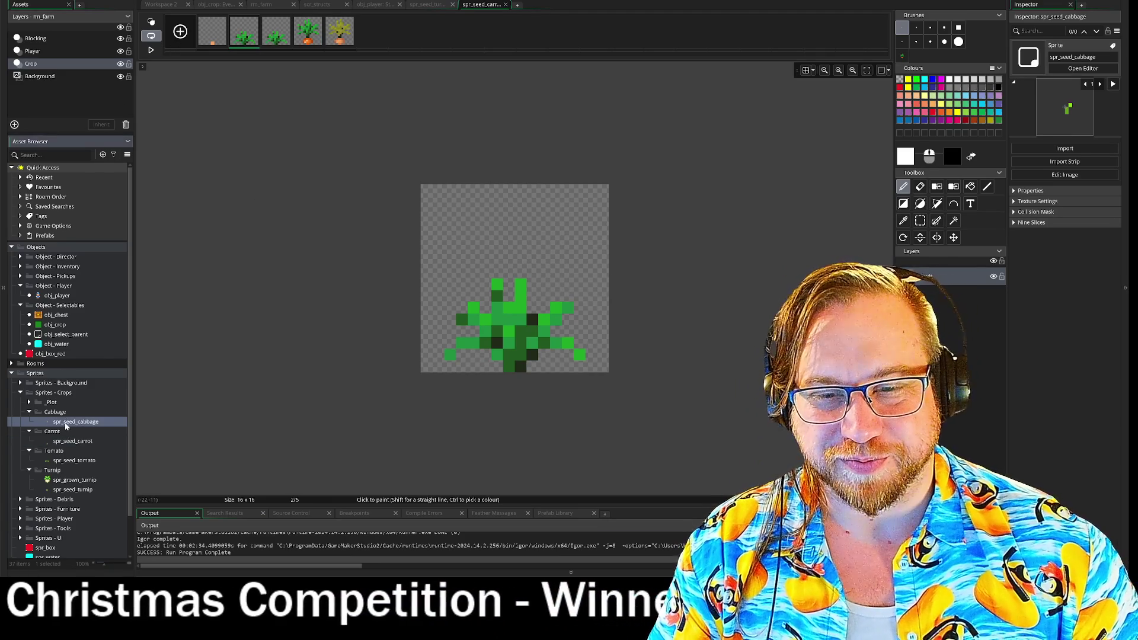
left_click(228, 173)
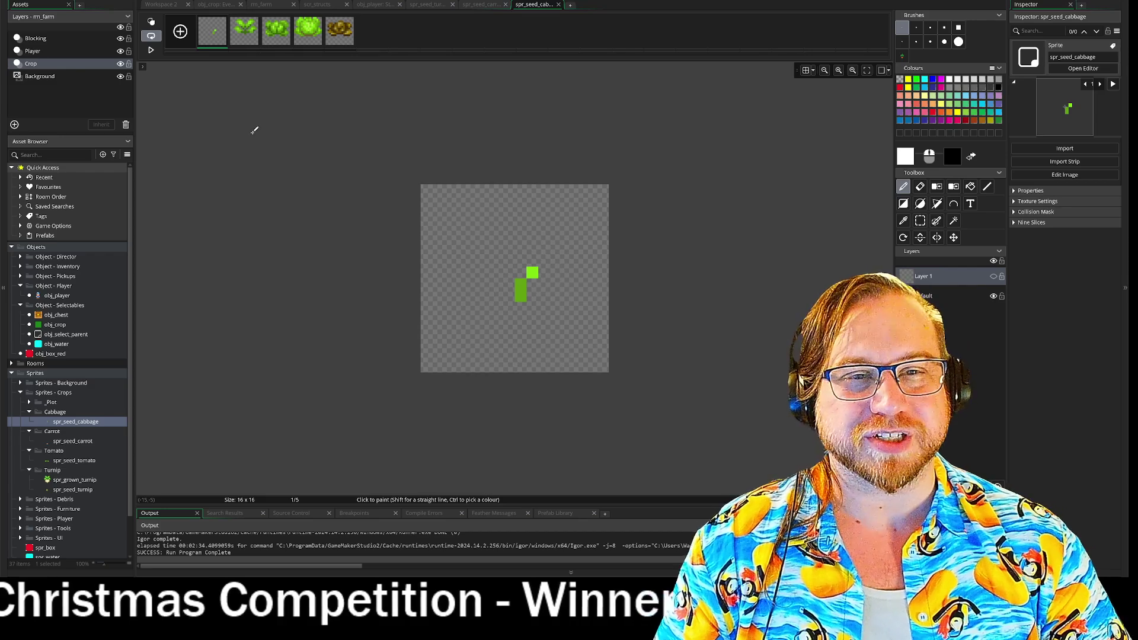
left_click(479, 5)
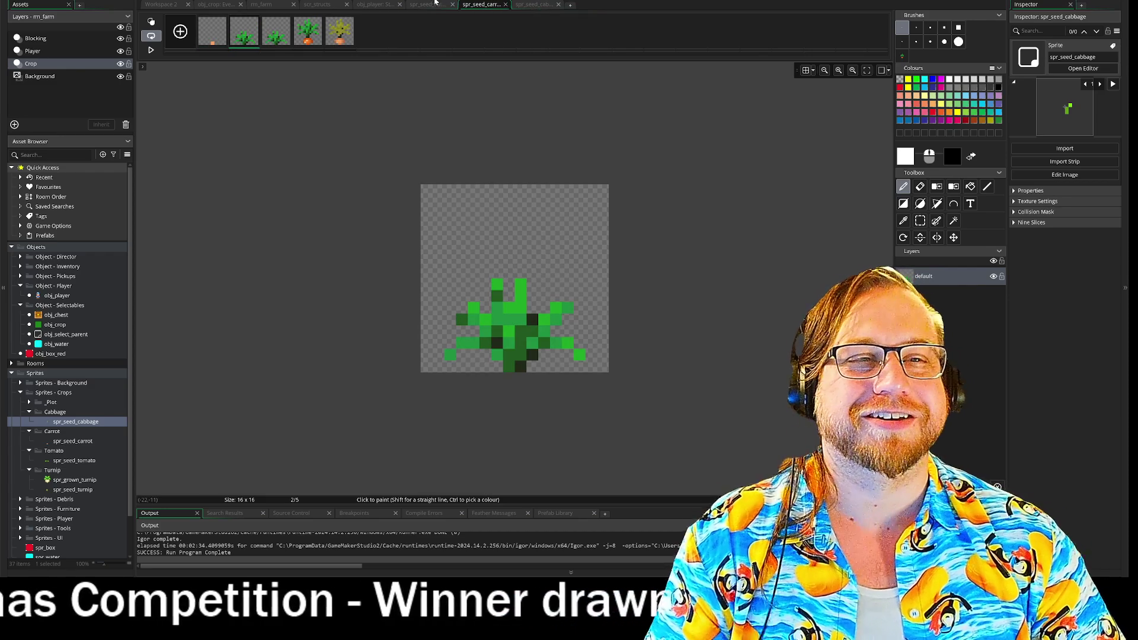
left_click(526, 5)
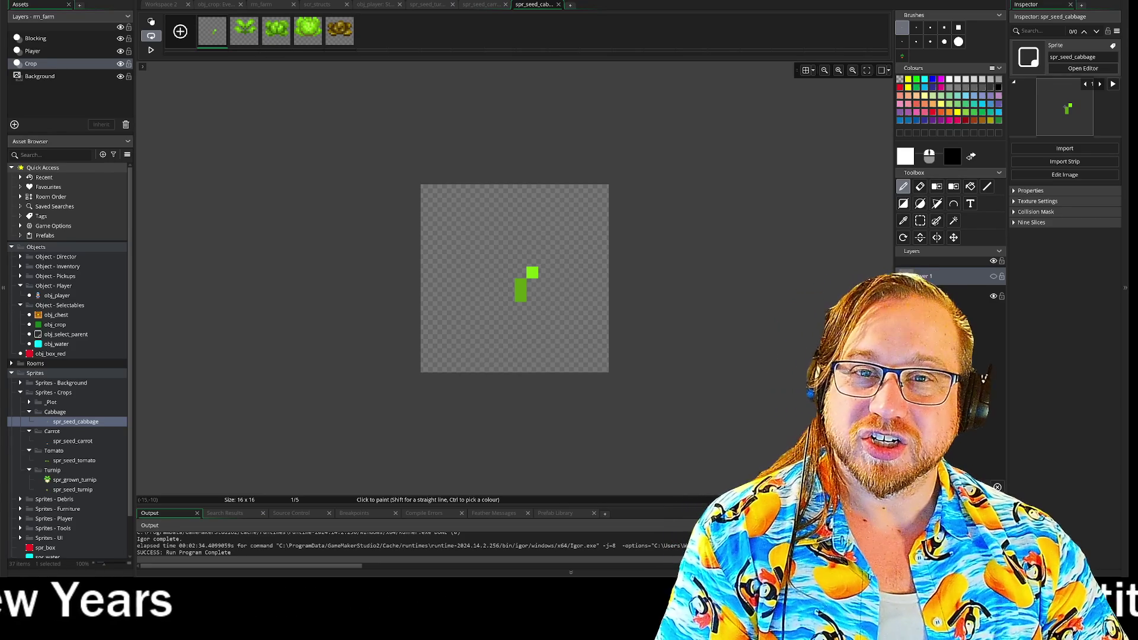
key("F5")
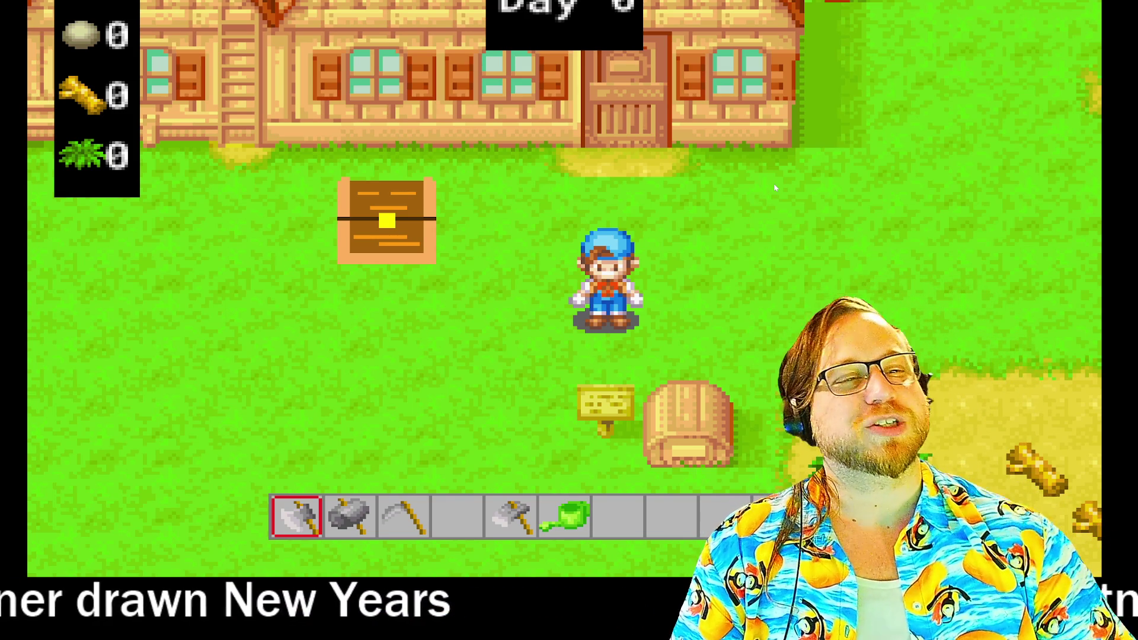
Equip the hoe and till the soil tiles in the dirt field
scroll(776, 188, "down", 4)
key("Right")
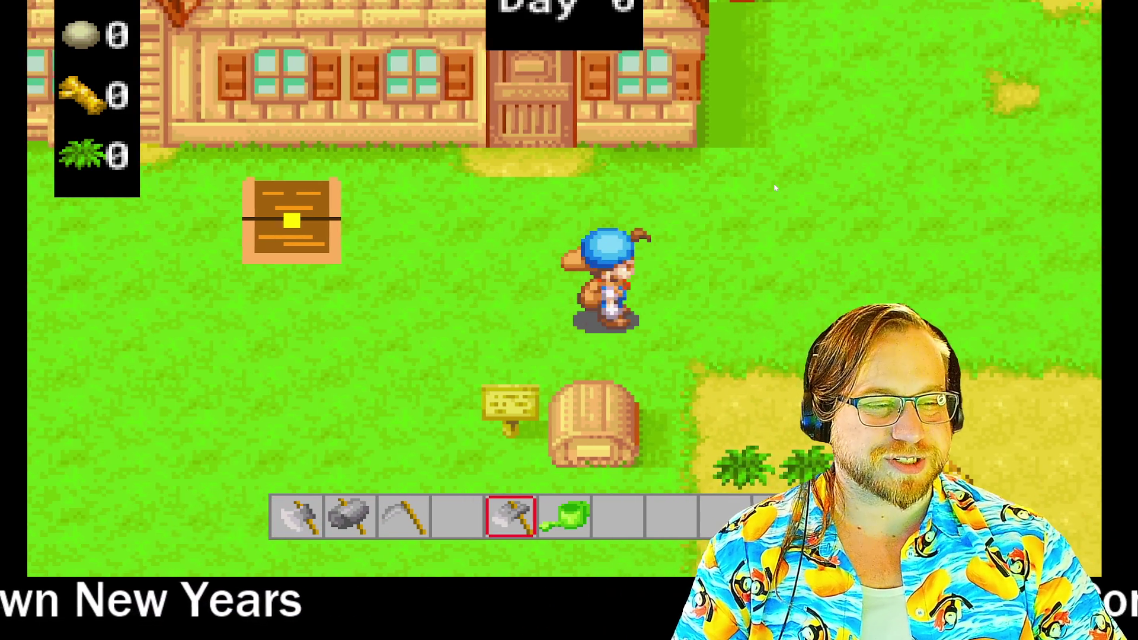
key("Down")
key("Right")
left_click(776, 188)
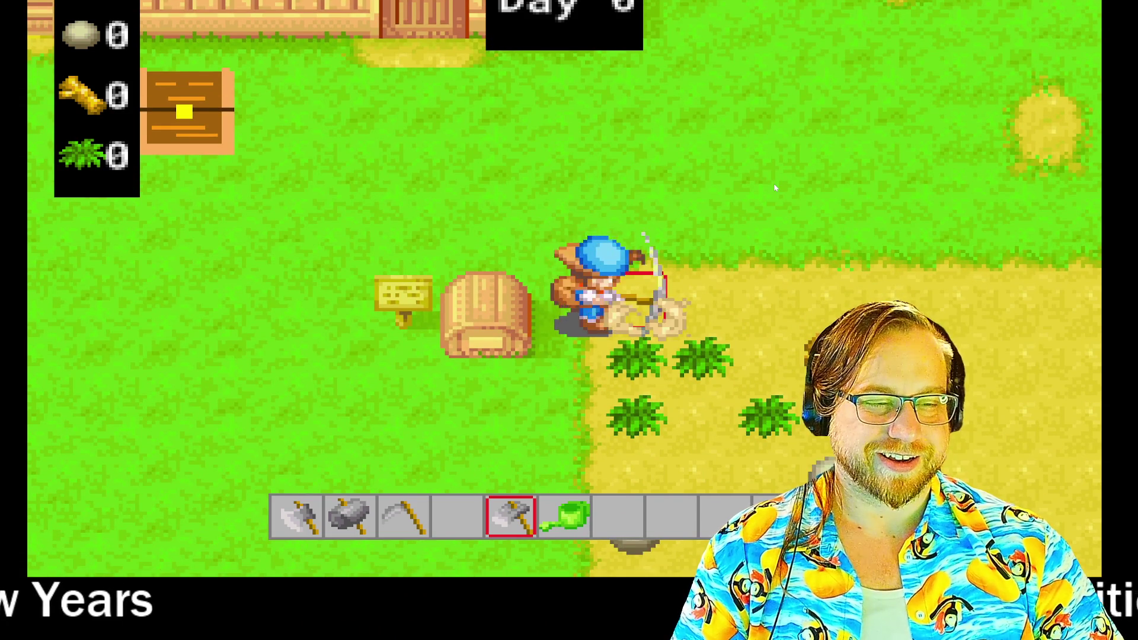
key("Right")
left_click(775, 188)
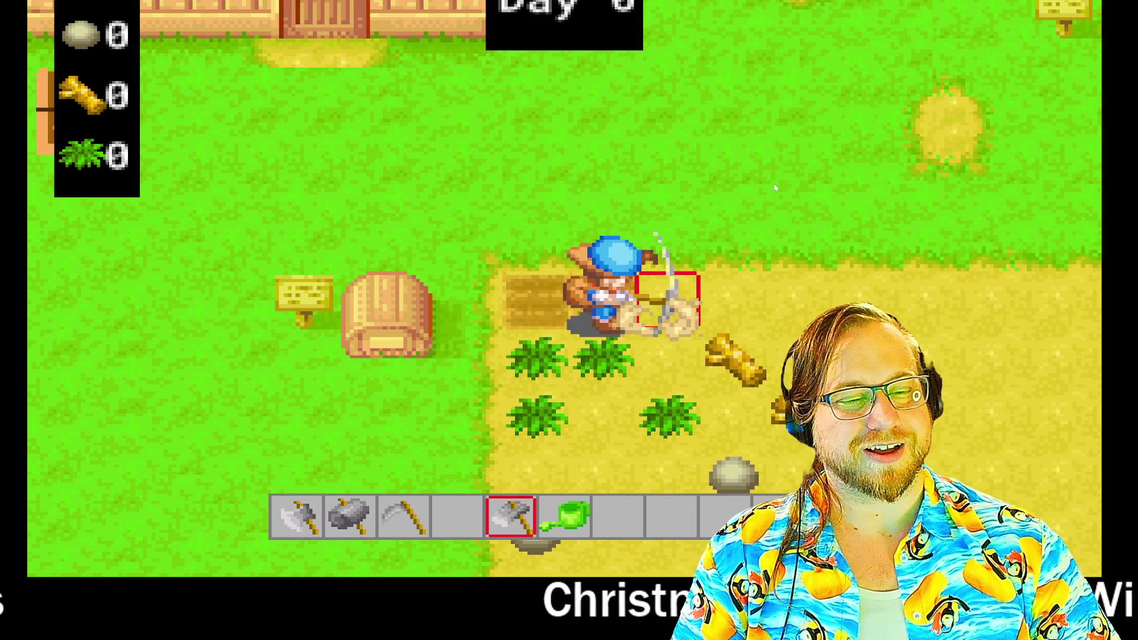
Walk to the farmhouse chest and collect the seed bags into the hotbar
key("Left")
key("Up")
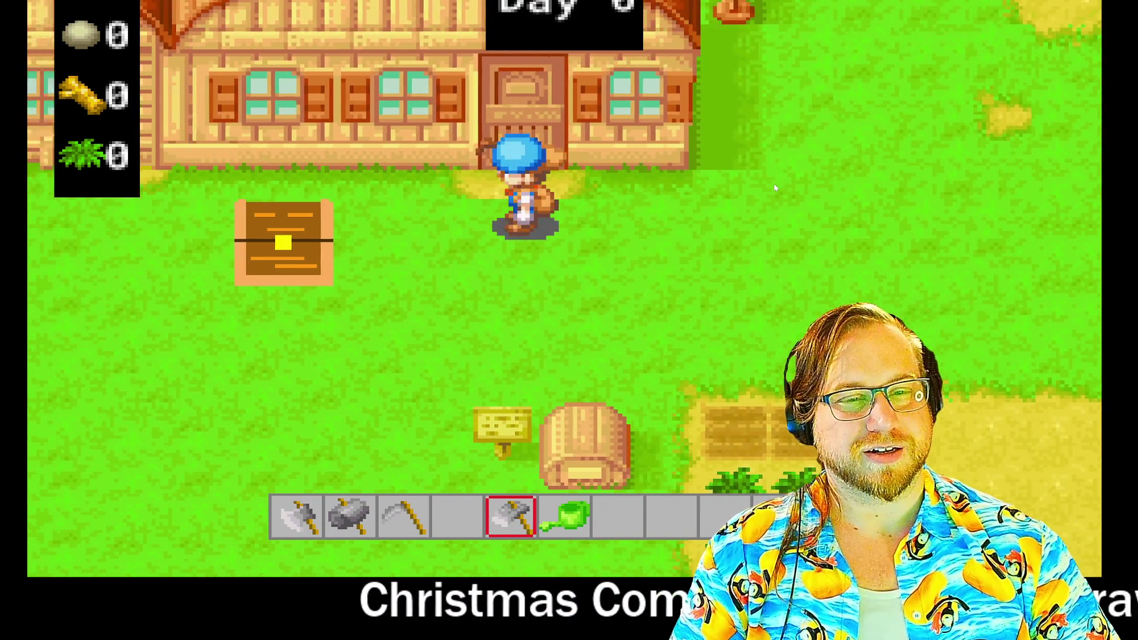
key("Left")
left_click(775, 188)
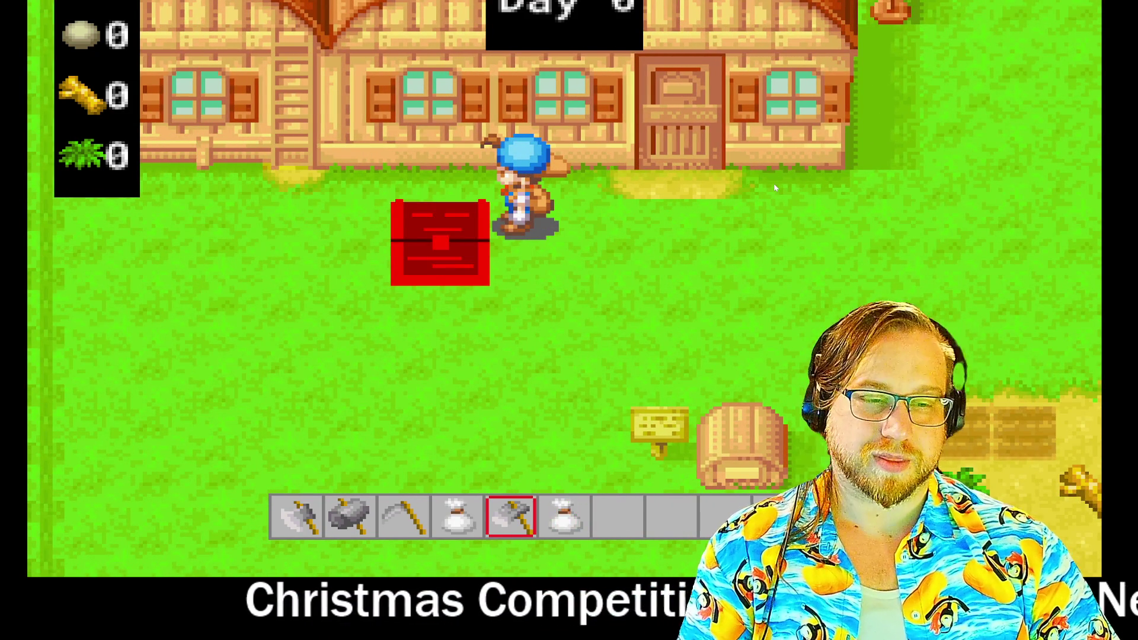
Sow seeds from hotbar slots 4, 6 and 8 on the three tilled tiles
key("4")
key("Down")
key("Right")
key("Down")
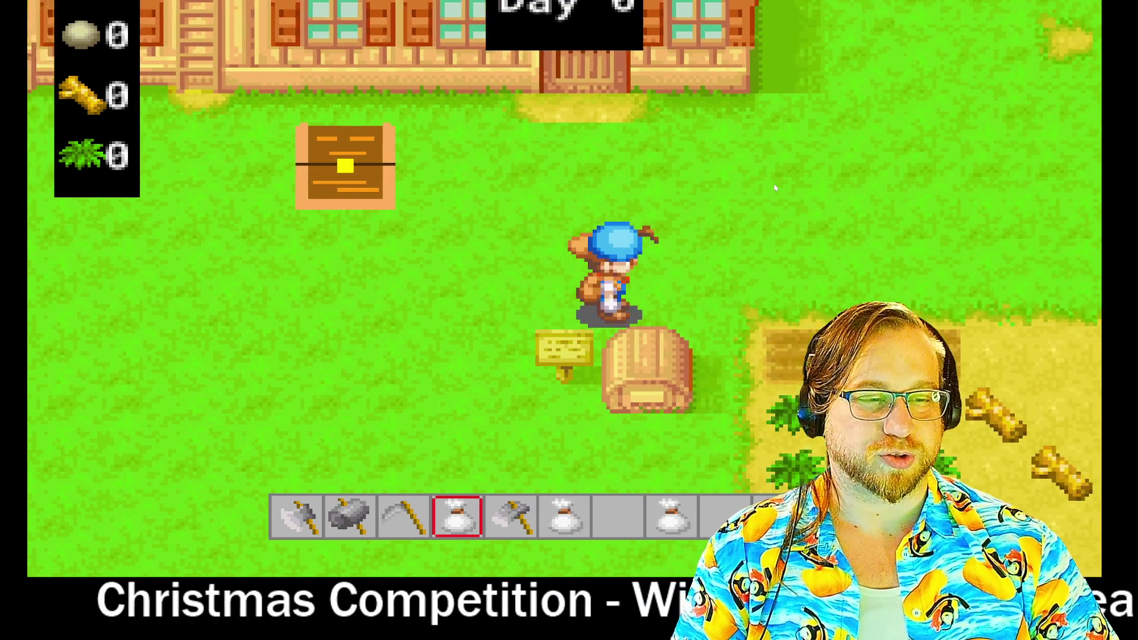
key("Right")
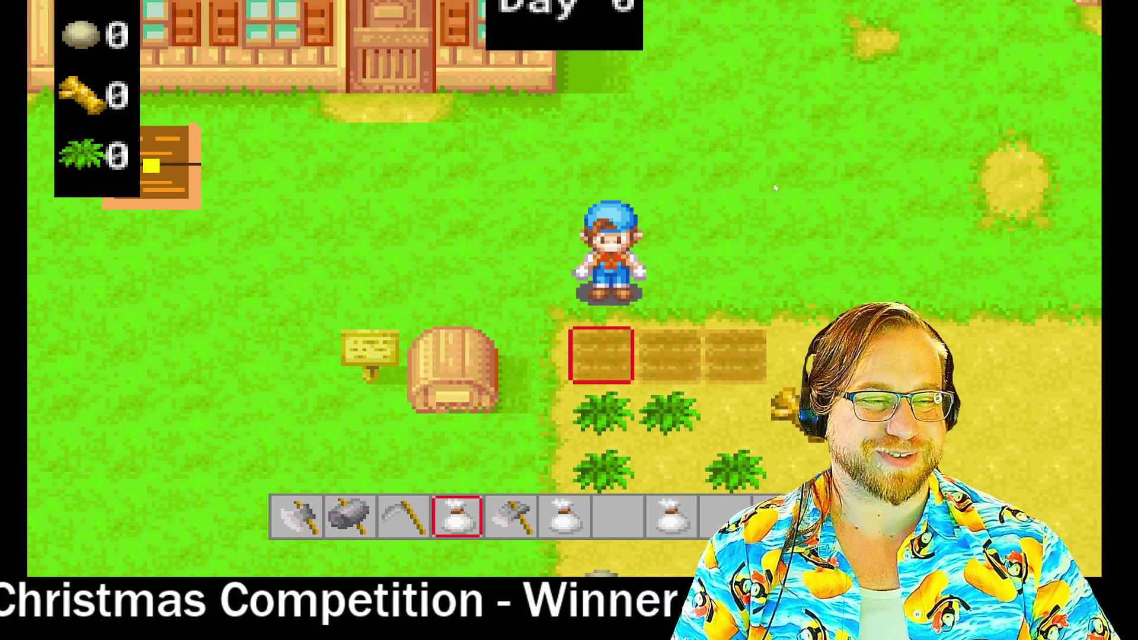
left_click(775, 188)
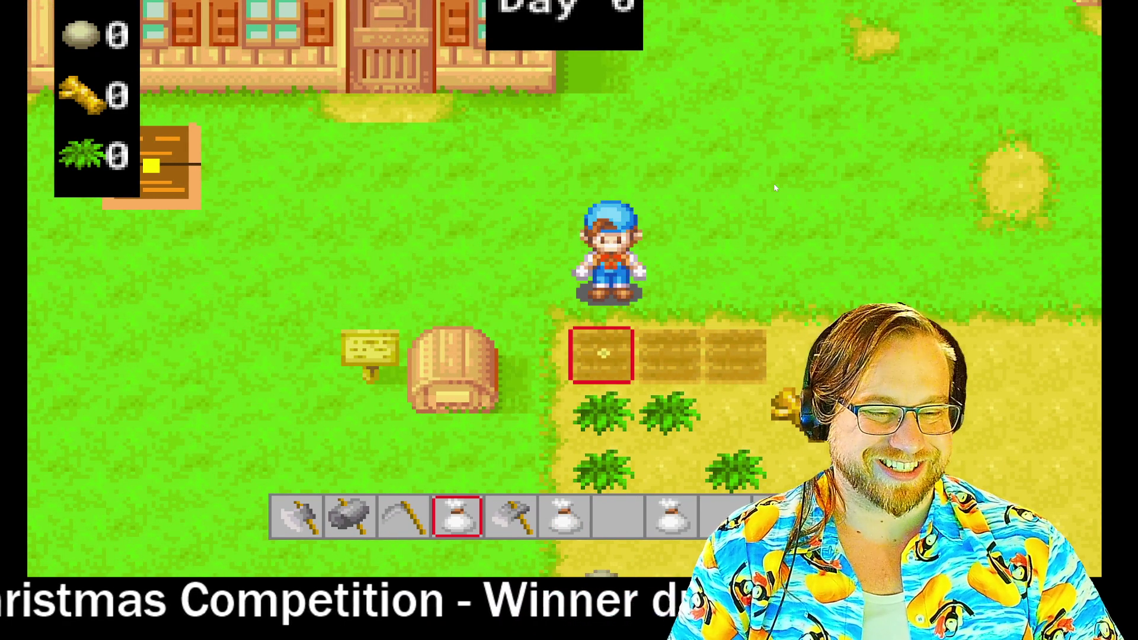
key("6")
key("Right")
left_click(776, 188)
key("8")
key("Right")
left_click(775, 188)
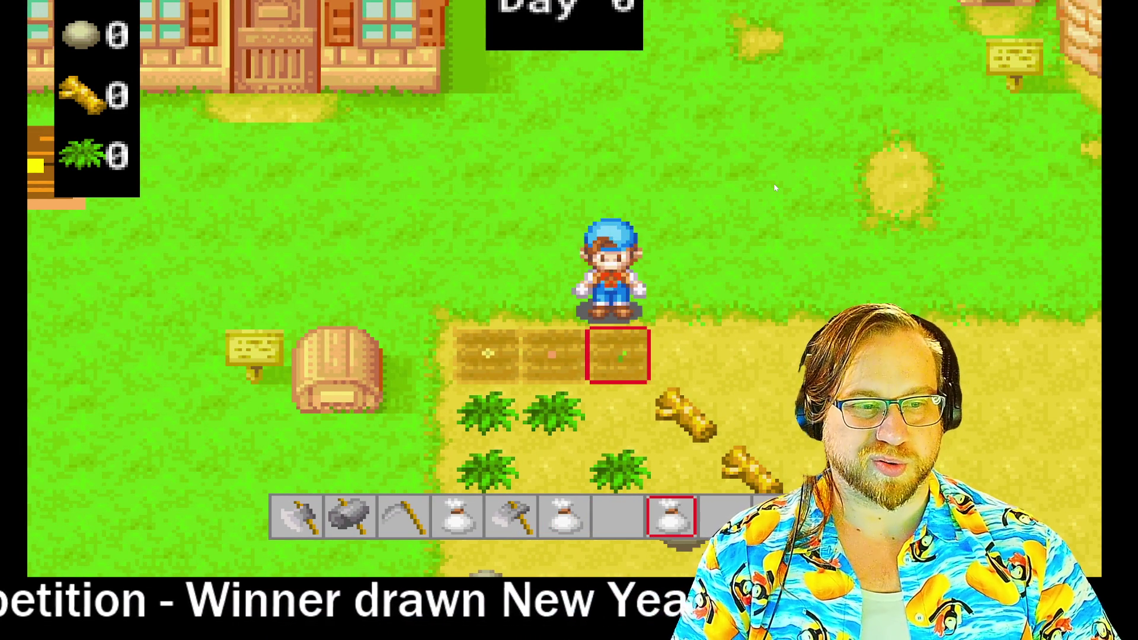
key("Up")
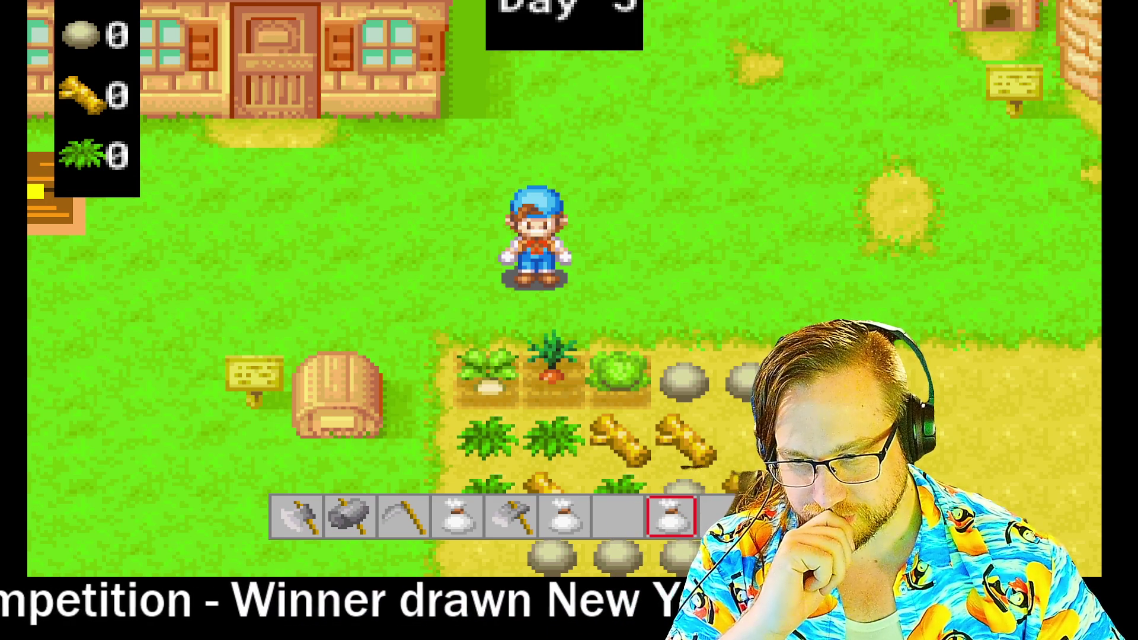
Close the running game to return to the spr_seed_cabbage sprite editor
key("Escape")
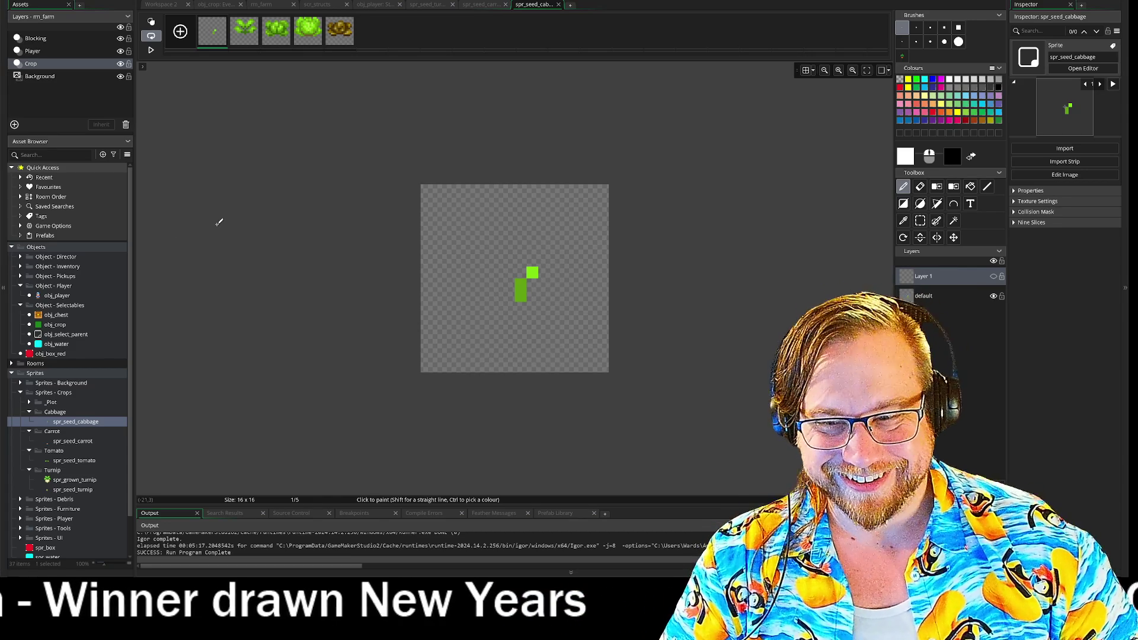
Close the cabbage and carrot seed image tabs and switch to the turnip seed sprite
left_click(559, 5)
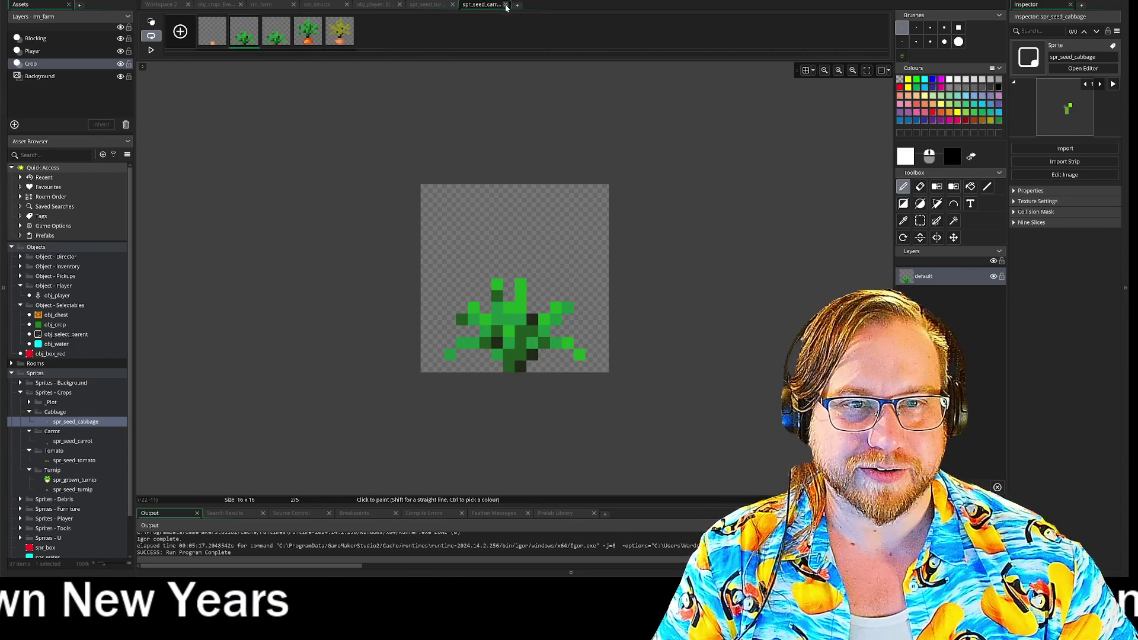
left_click(505, 4)
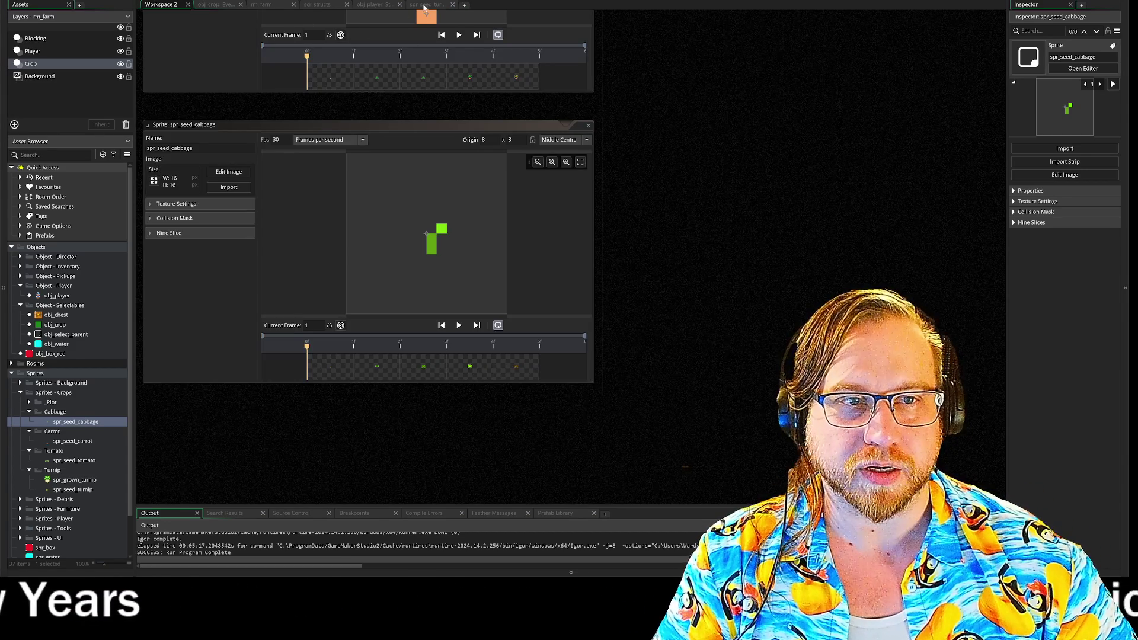
left_click(425, 4)
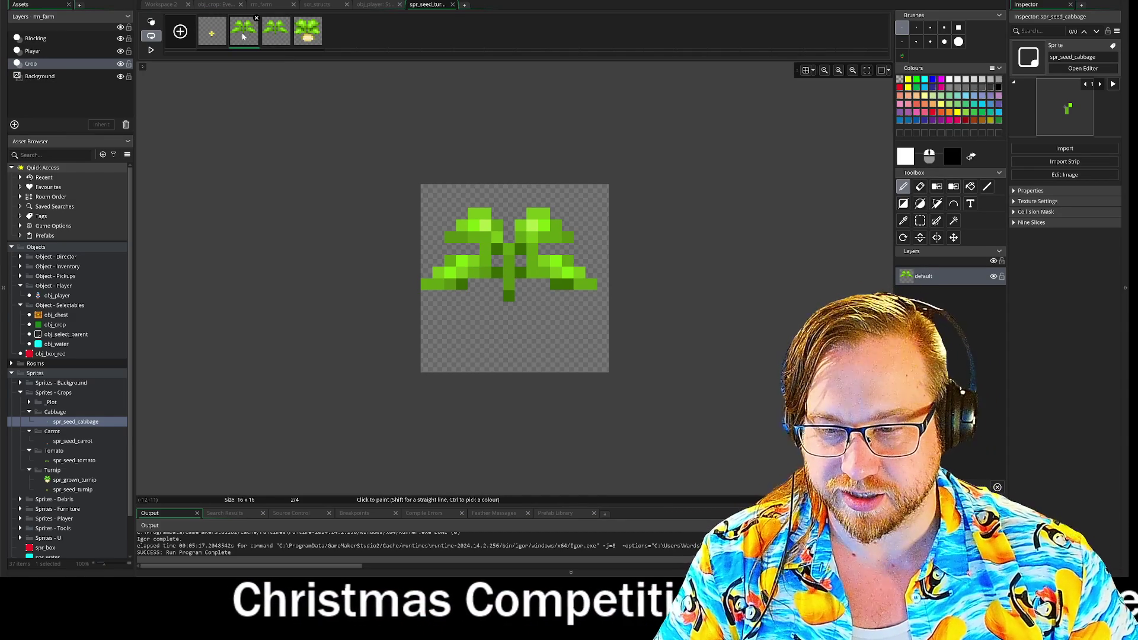
Duplicate the second growth frame of the cabbage seed sprite
right_click(211, 40)
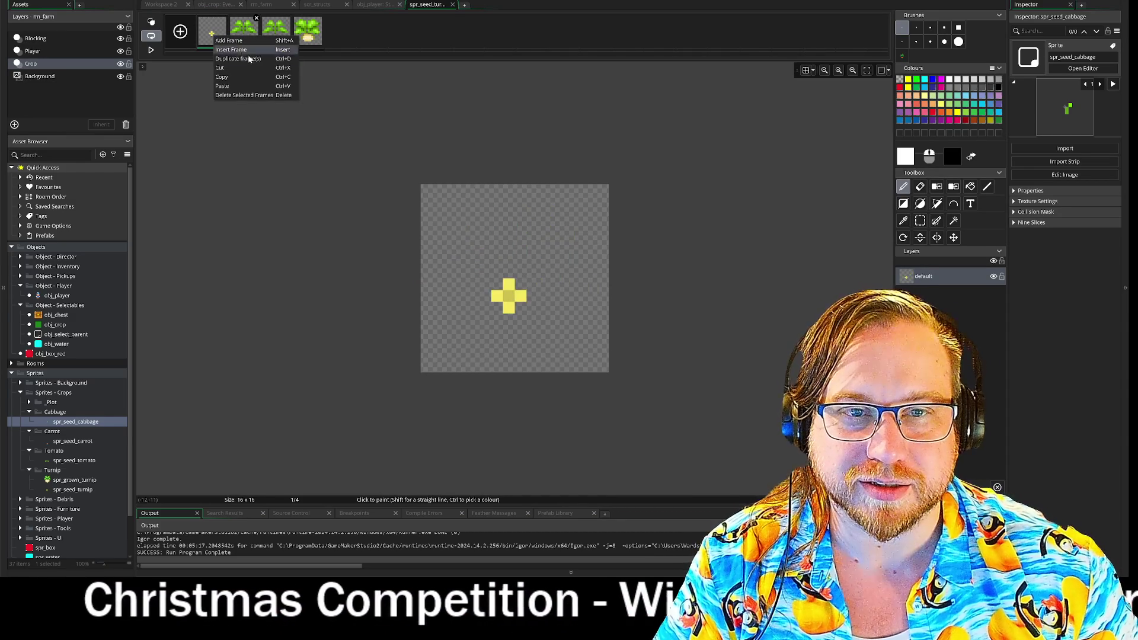
left_click(243, 31)
right_click(242, 31)
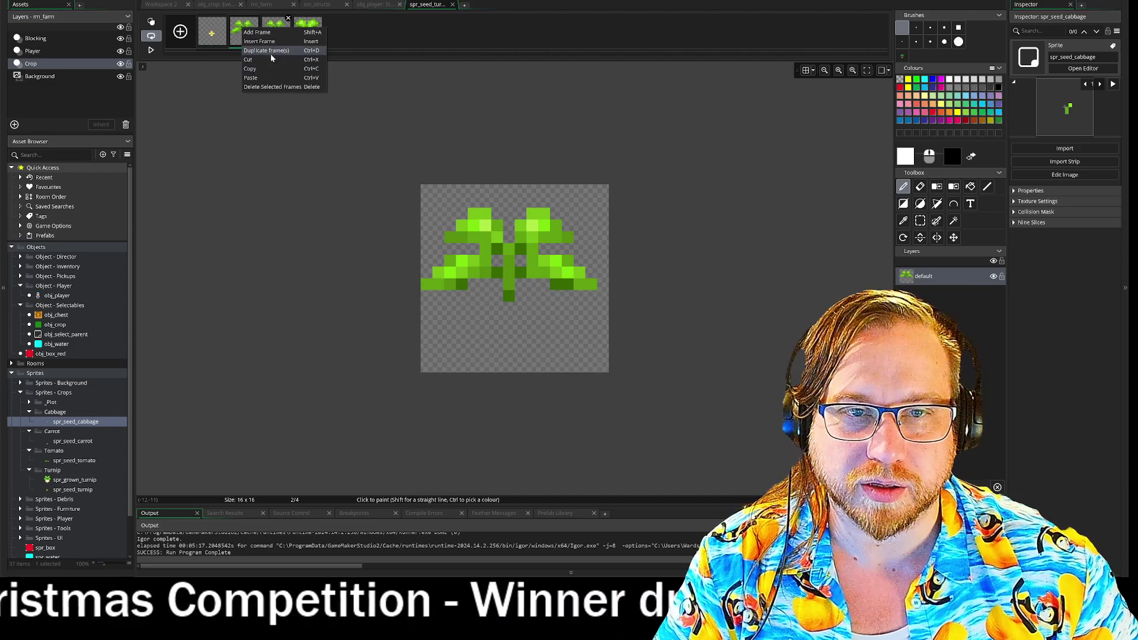
left_click(250, 48)
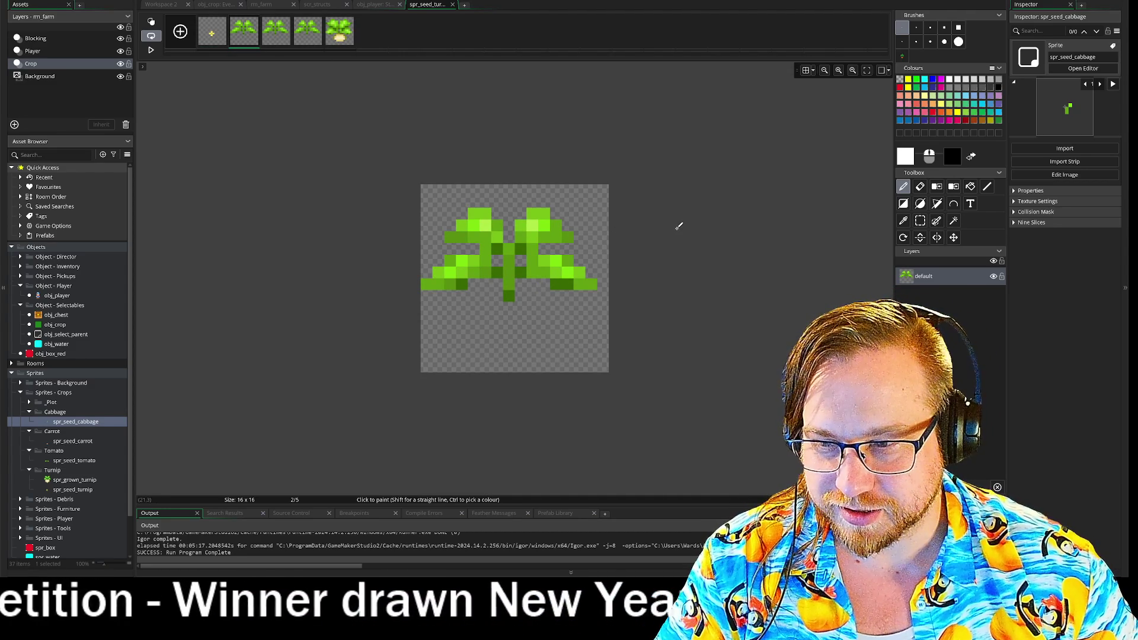
With the smallest eraser brush, remove leaf pixels so frame 2 becomes a smaller sprout
left_click(920, 186)
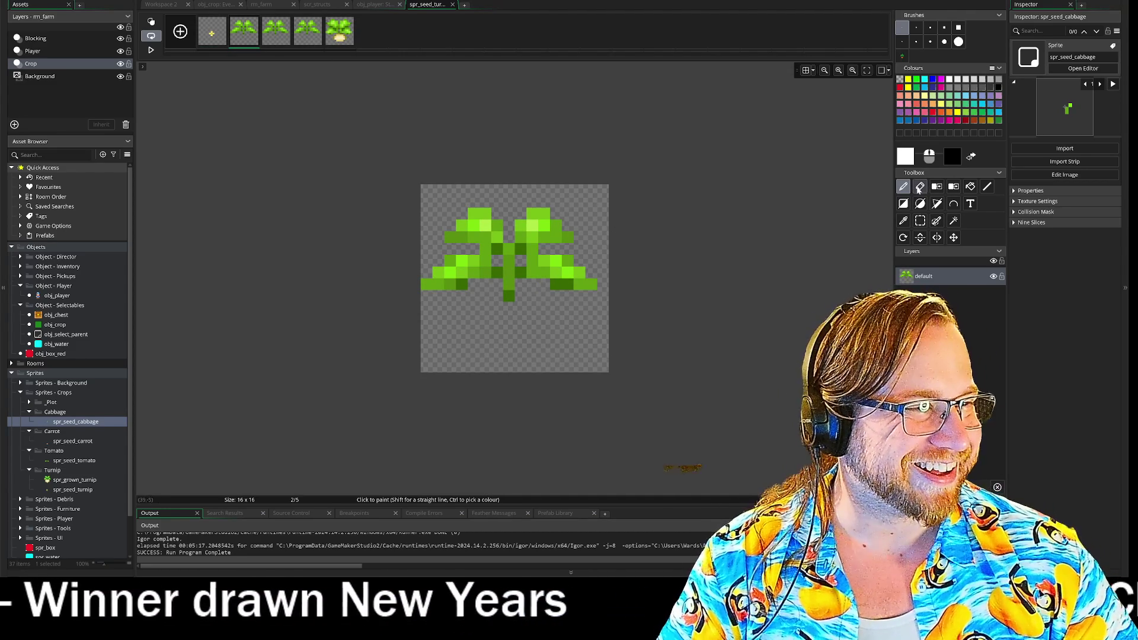
left_click(916, 41)
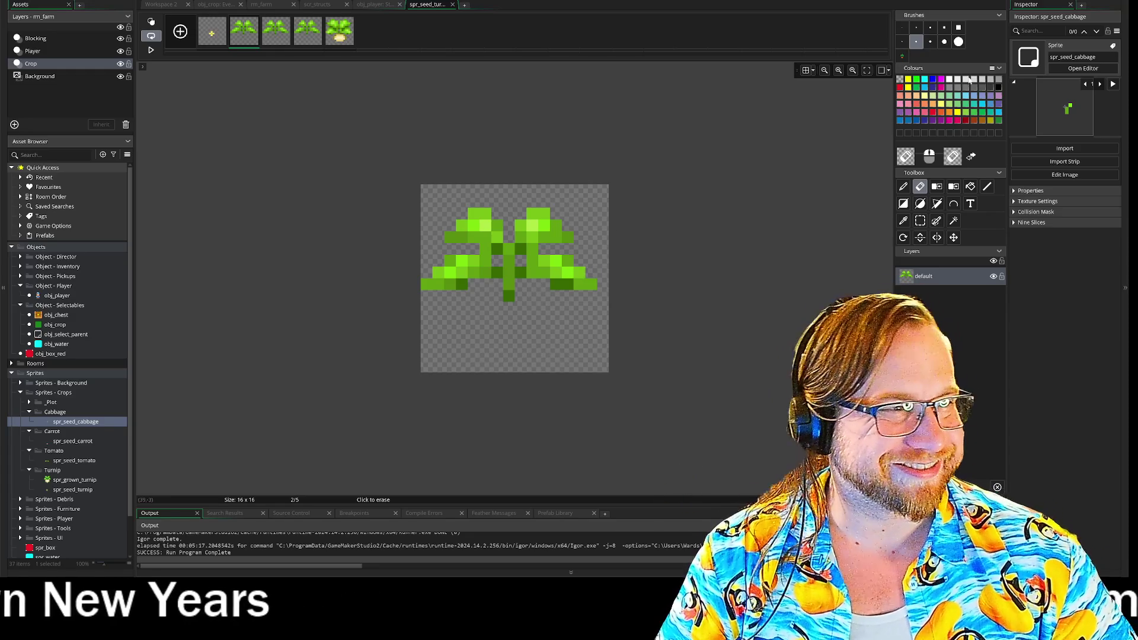
left_click(902, 42)
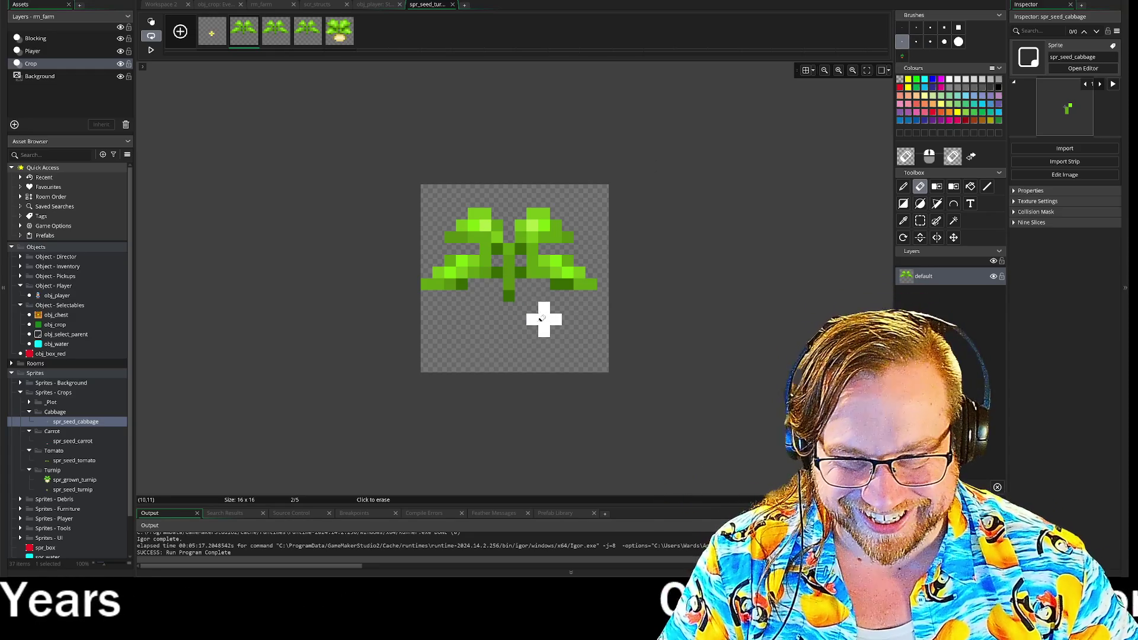
mouse_move(567, 297)
left_mouse_down()
mouse_move(564, 256)
mouse_move(602, 275)
left_mouse_up()
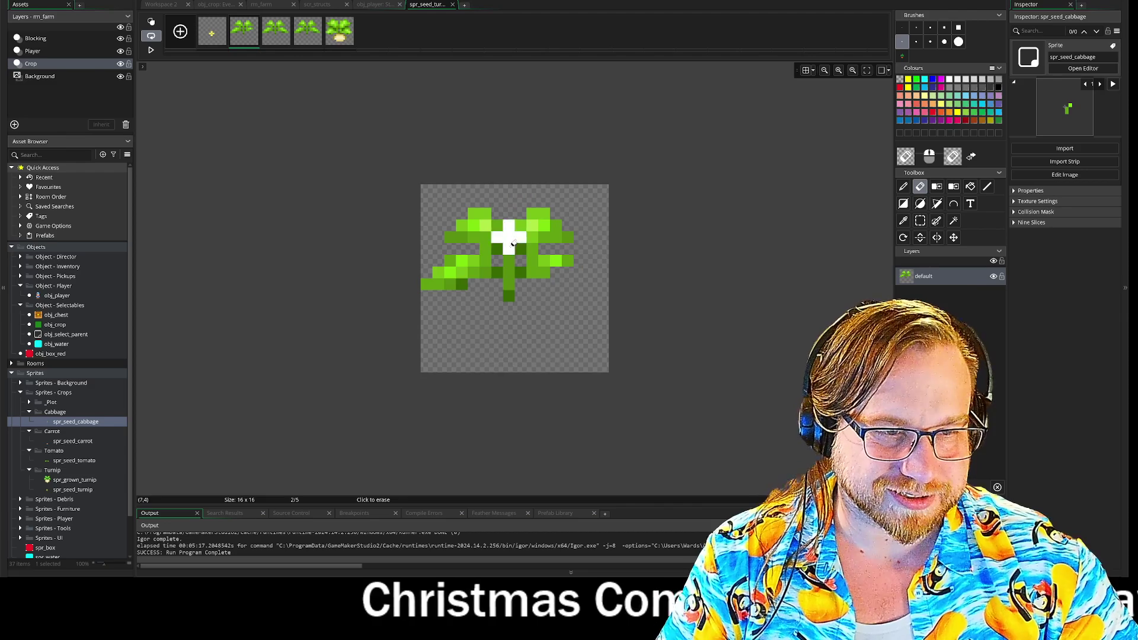
mouse_move(446, 272)
left_mouse_down()
mouse_move(432, 269)
mouse_move(470, 213)
mouse_move(478, 236)
mouse_move(533, 208)
mouse_move(558, 231)
mouse_move(521, 208)
mouse_move(531, 223)
mouse_move(589, 223)
mouse_move(567, 257)
mouse_move(581, 257)
mouse_move(651, 176)
left_mouse_up()
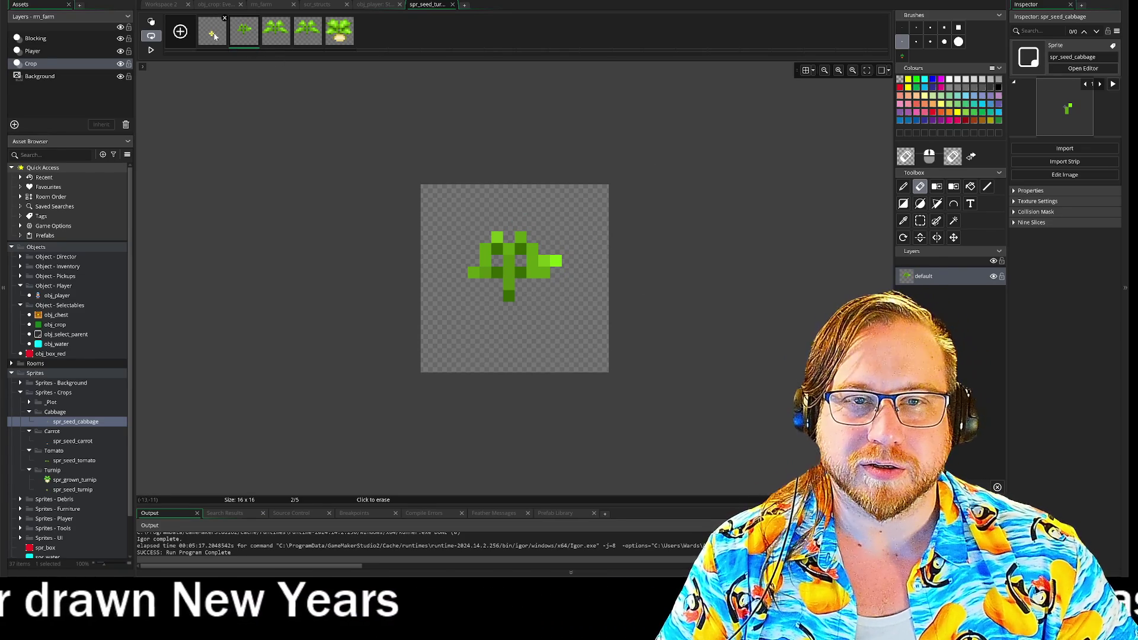
Compare frame 2 against frames 1 and 3, then switch to the Steam library
left_click(213, 33)
left_click(258, 40)
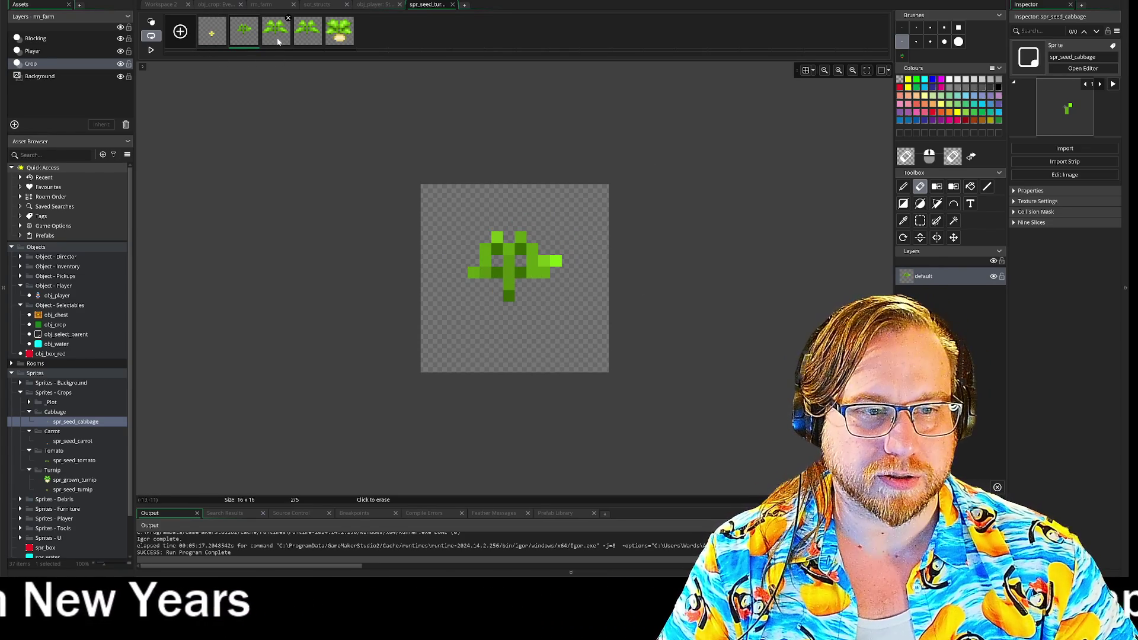
left_click(276, 37)
left_click(252, 40)
left_click(276, 41)
left_click(252, 40)
left_click(273, 42)
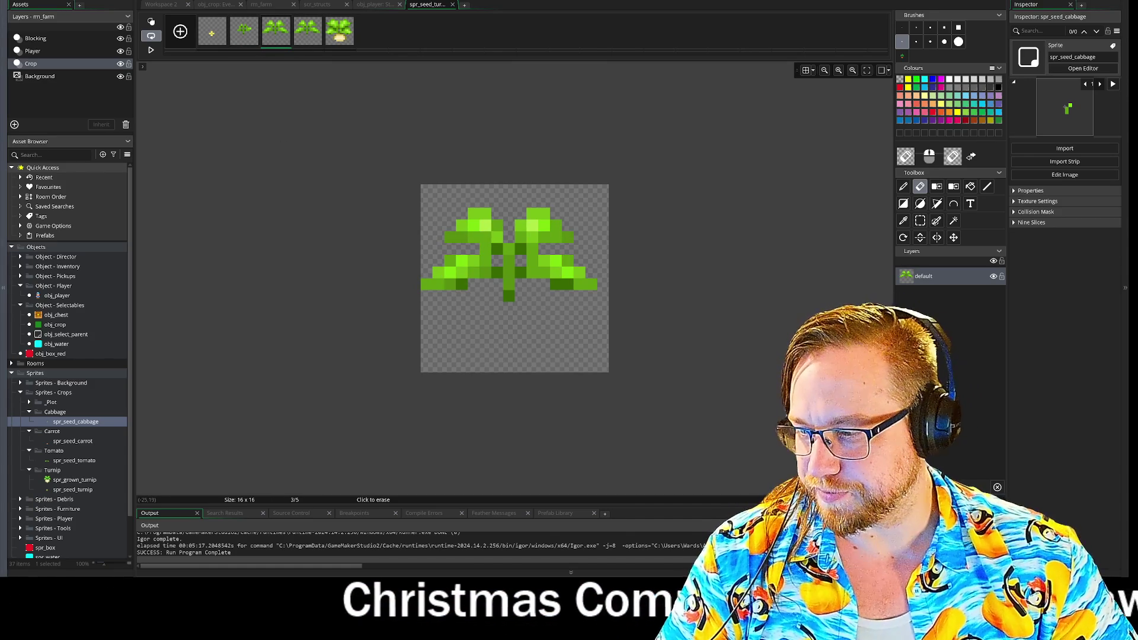
key("alt+Tab")
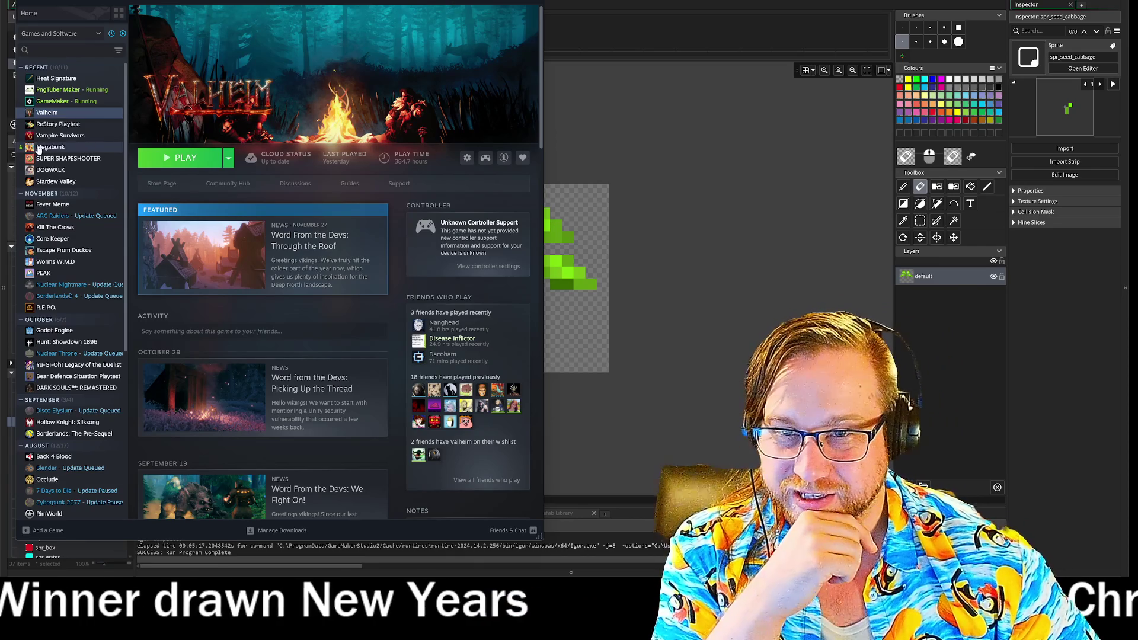
mouse_move(20, 152)
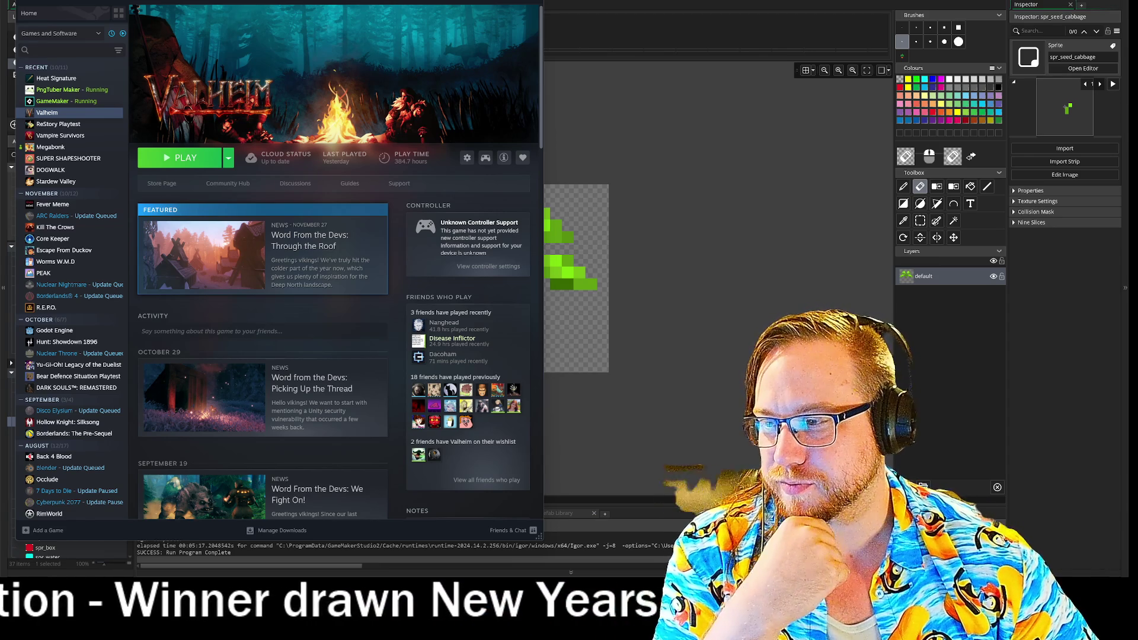
key("alt+Tab")
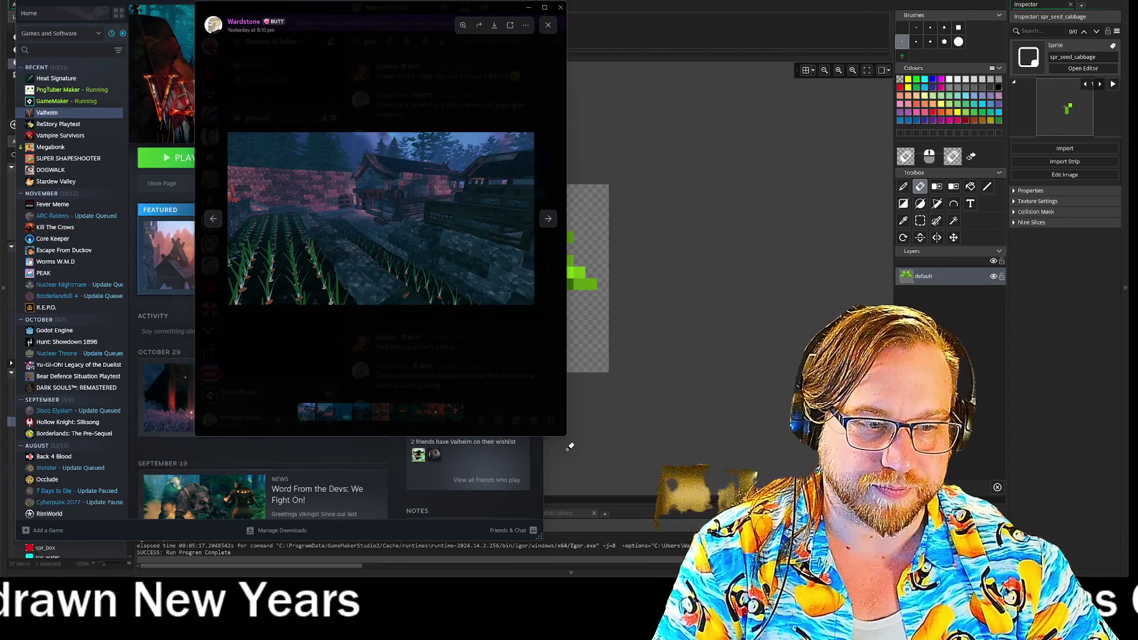
left_click_drag(562, 436, 1028, 568)
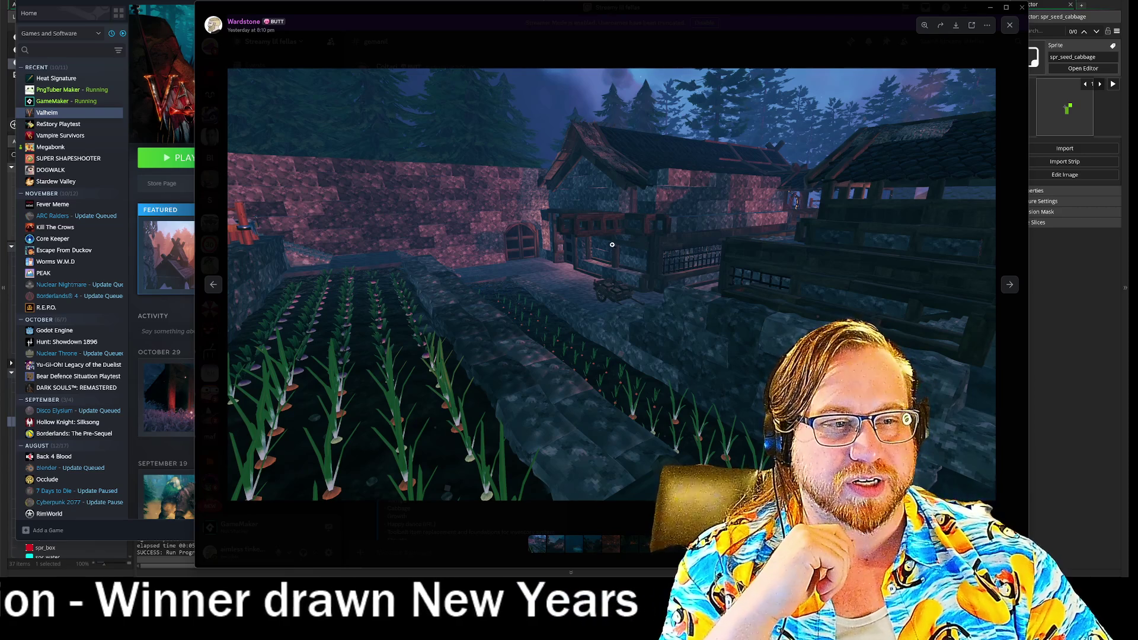
left_click(1010, 285)
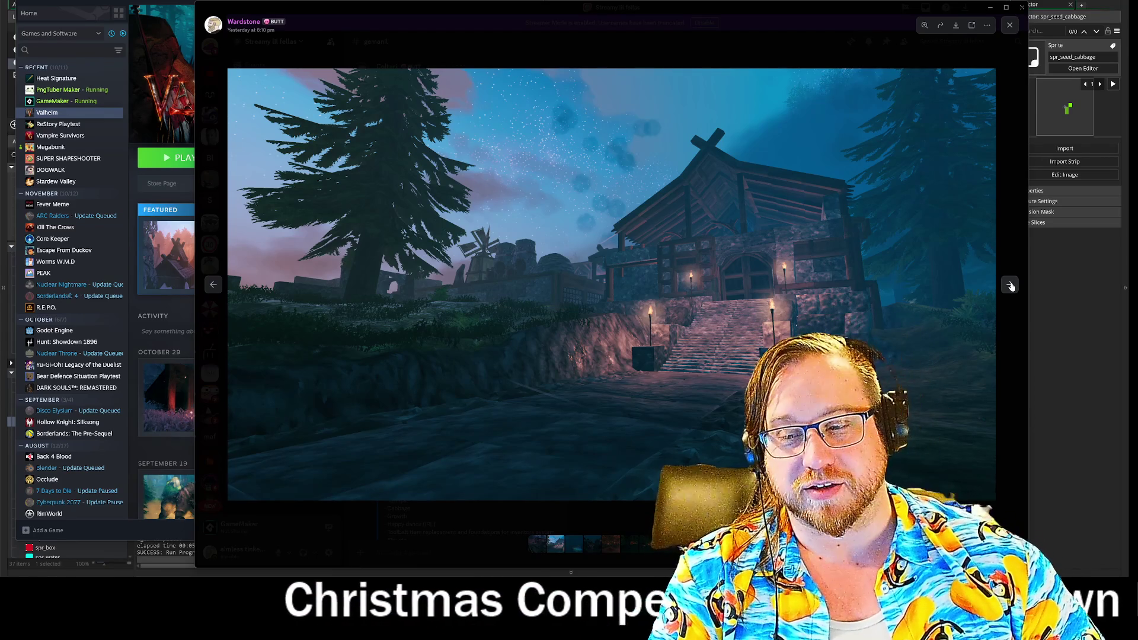
left_click(1011, 285)
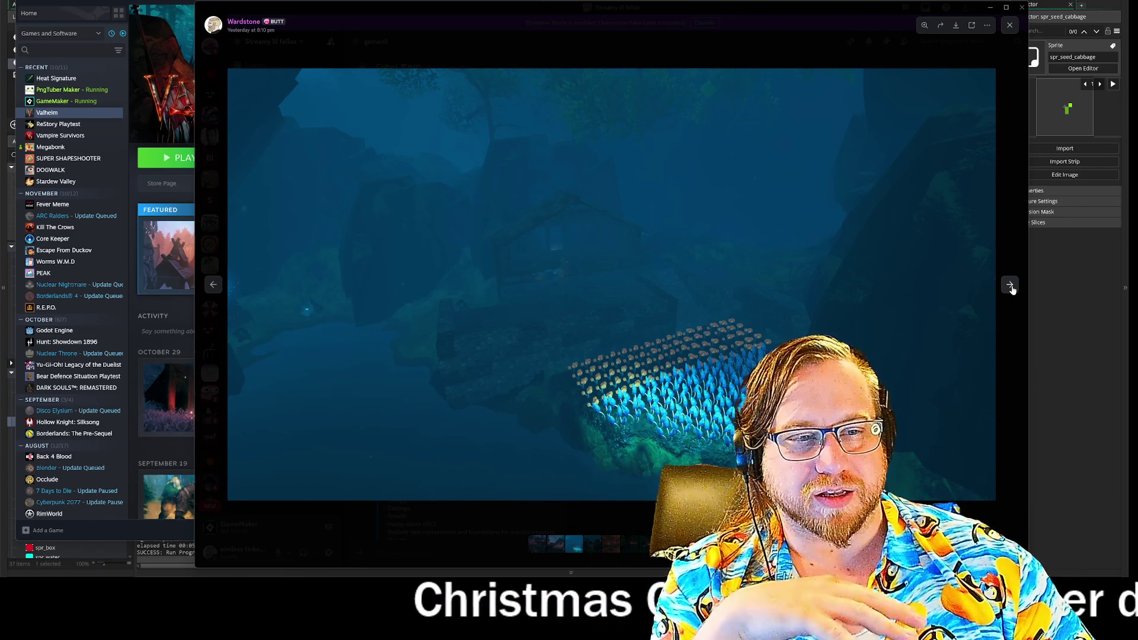
left_click(1012, 288)
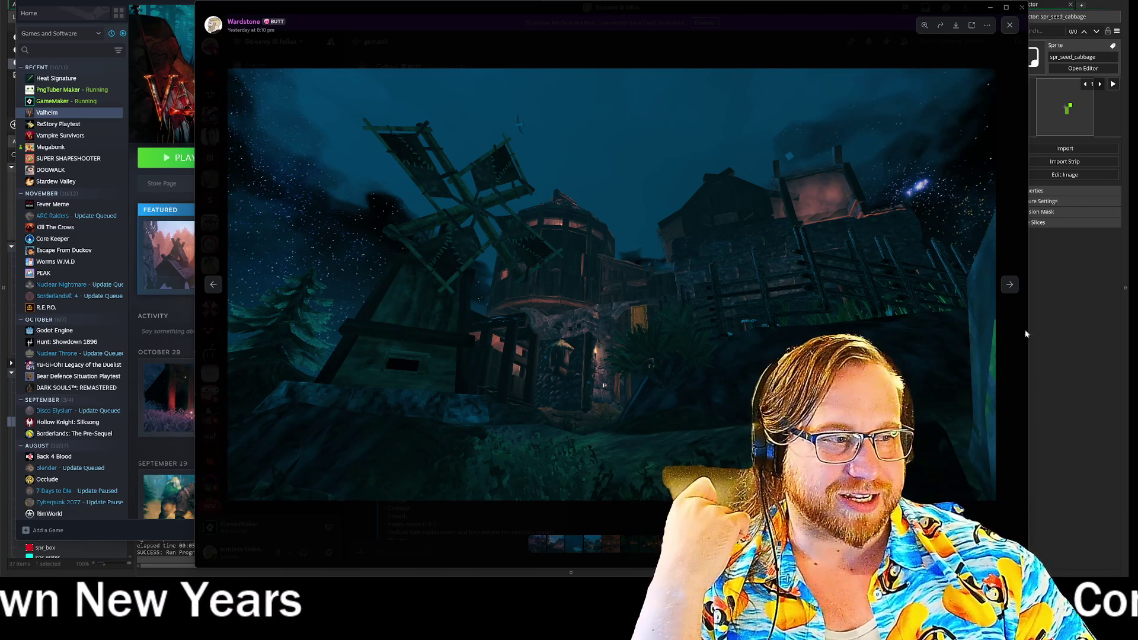
left_click(1010, 286)
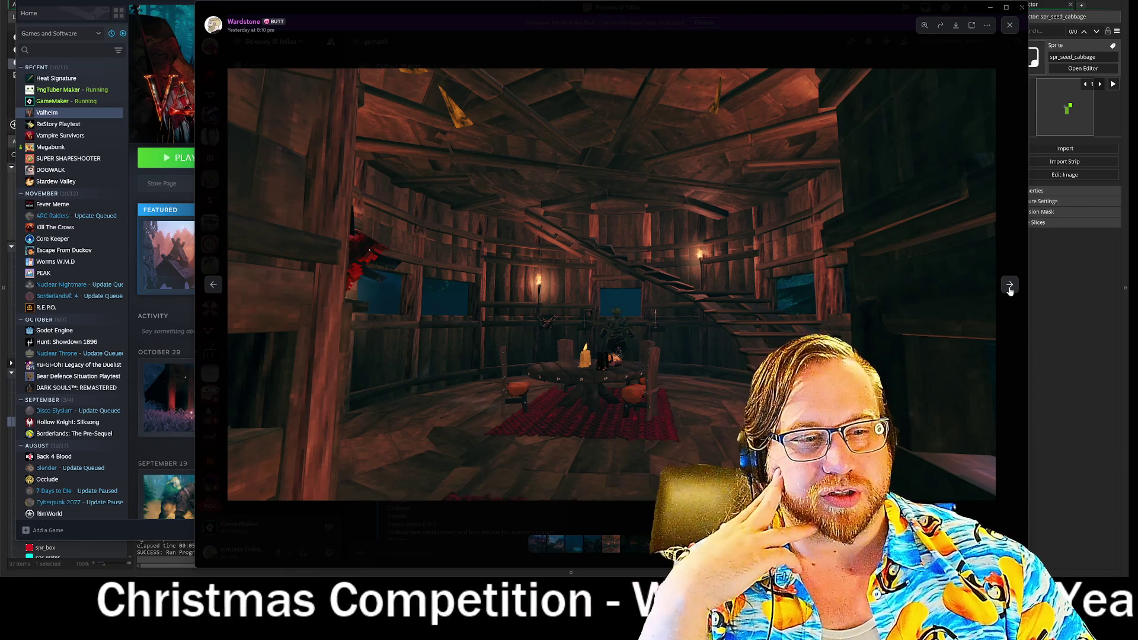
left_click(1011, 288)
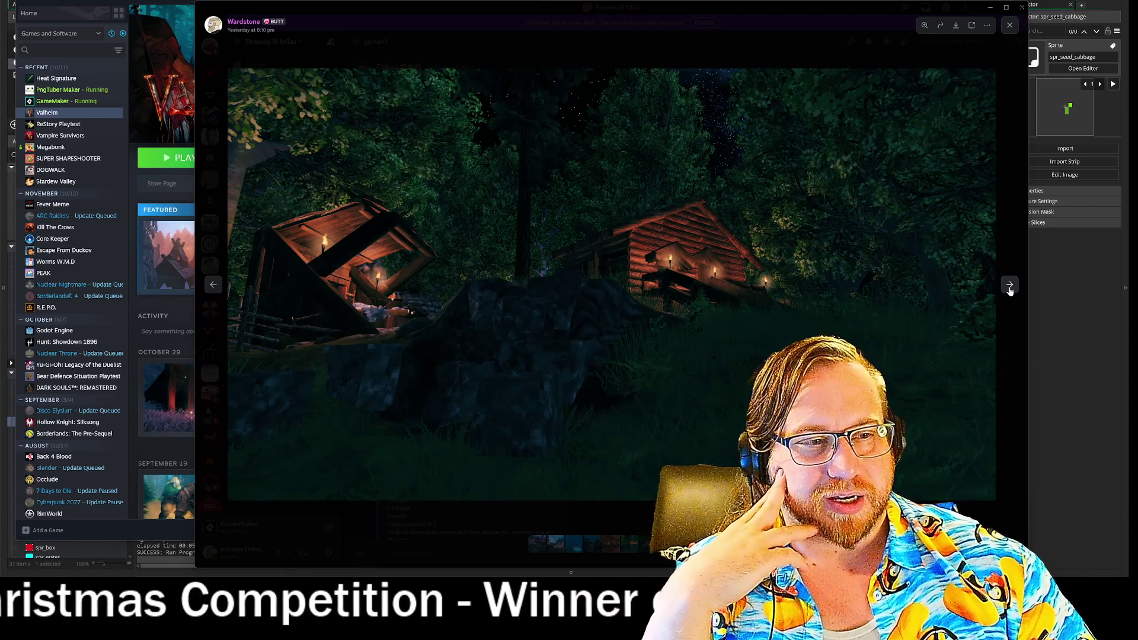
left_click(1010, 288)
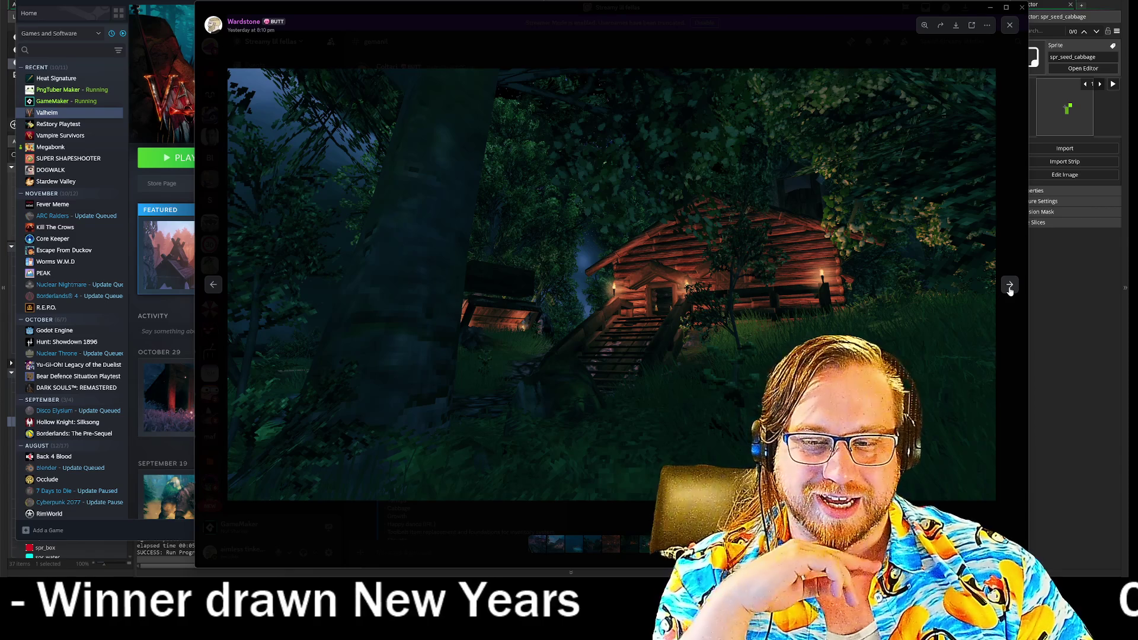
left_click(1010, 287)
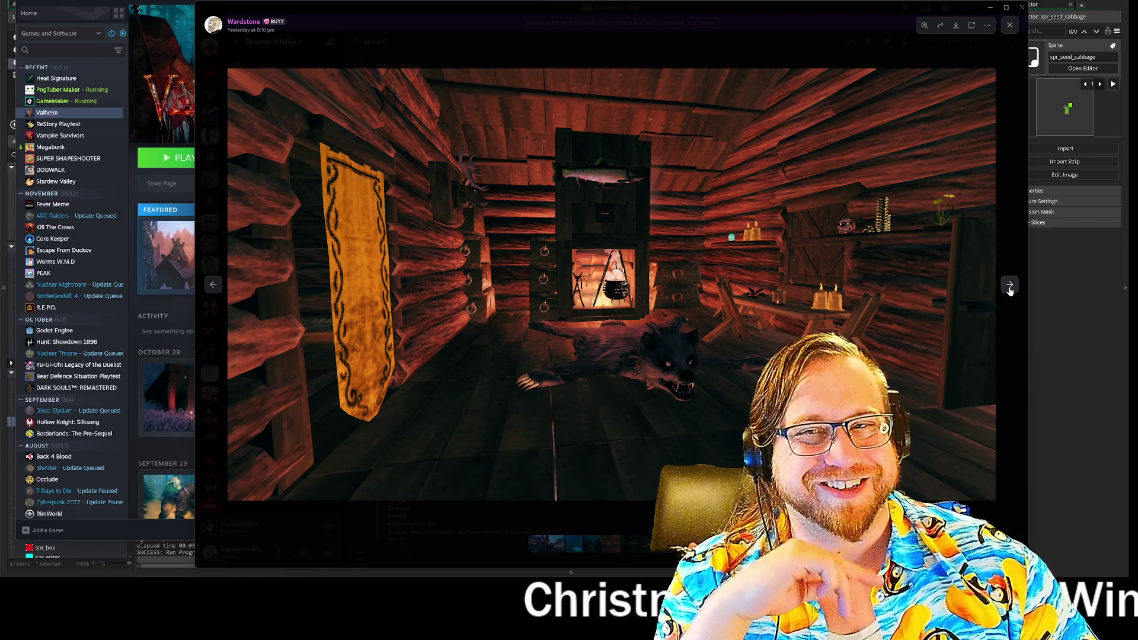
left_click(1011, 287)
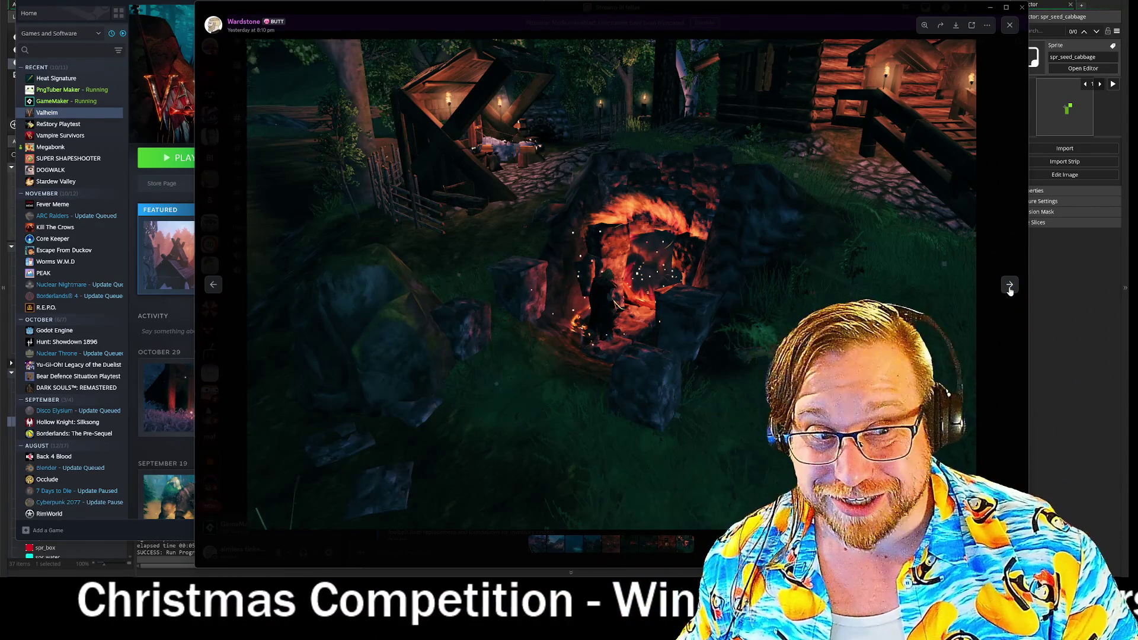
left_click(1010, 288)
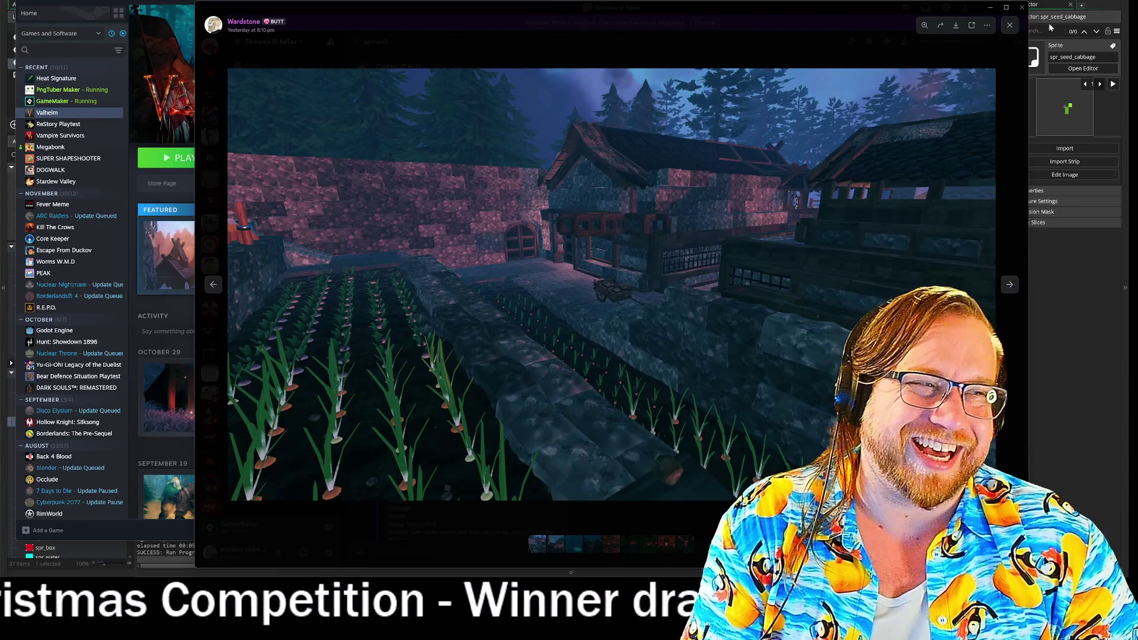
left_click(1010, 25)
left_click(1022, 7)
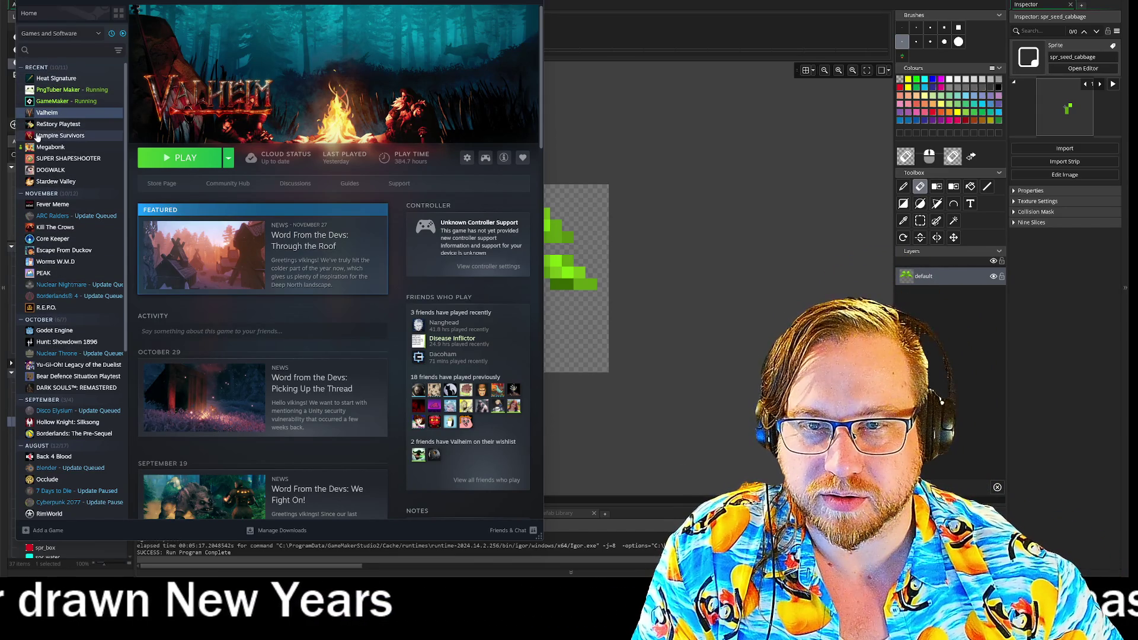
Open Heat Signature from the Recent list and launch its standard version
left_click(54, 79)
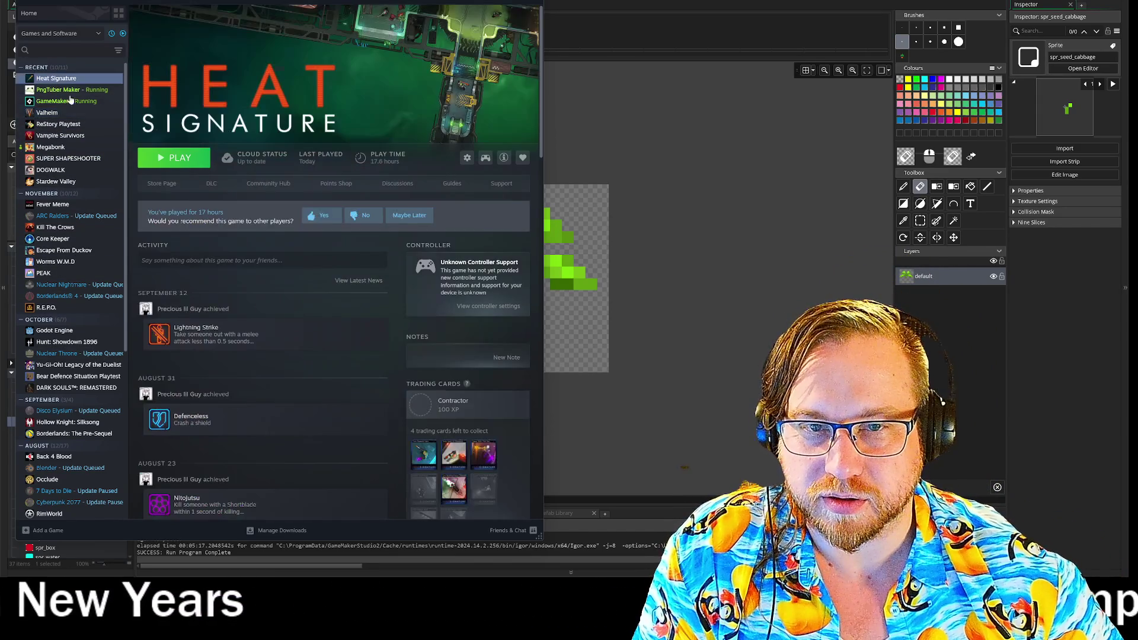
left_click(175, 158)
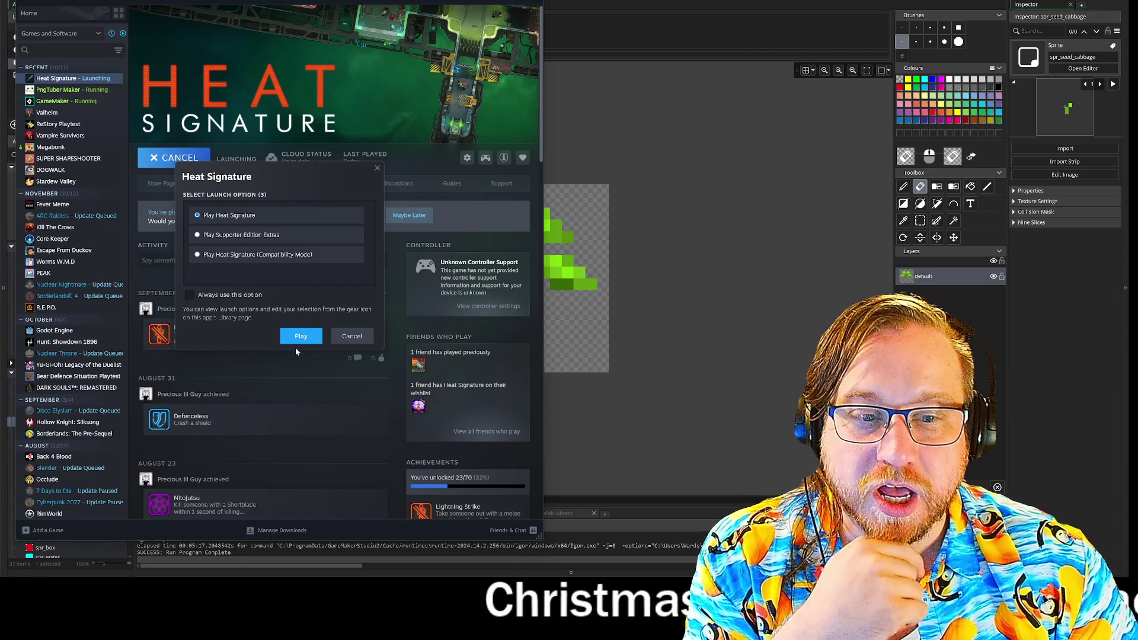
left_click(301, 337)
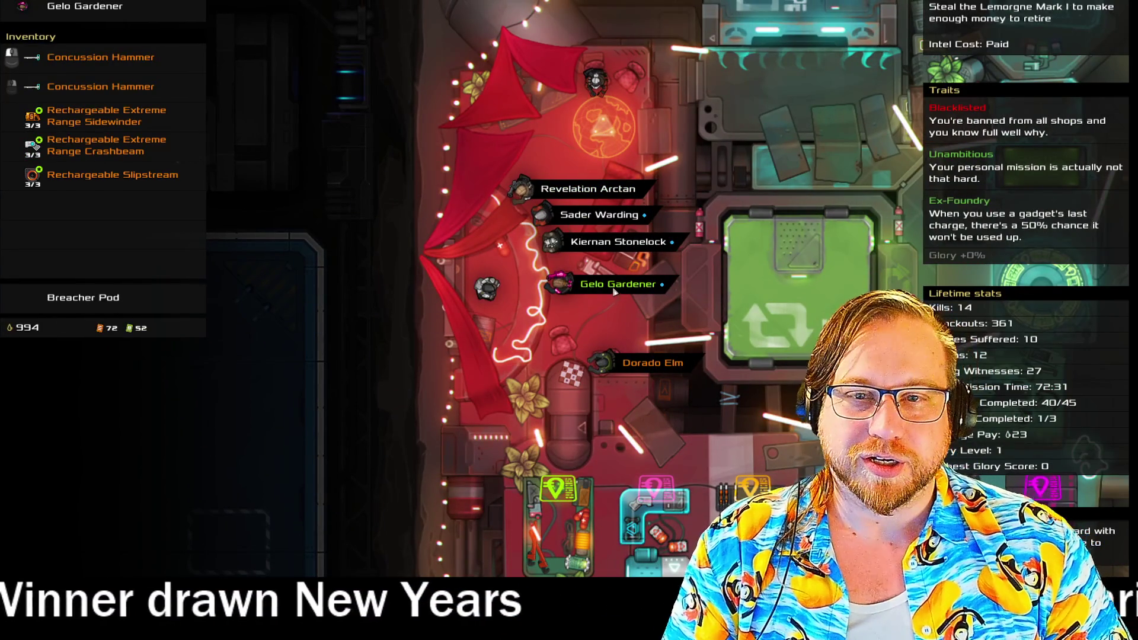
As Gelo Gardener, walk to the teleporter and accept the Rescue Santana Dulcie mission
left_click(617, 288)
key("d")
key("s")
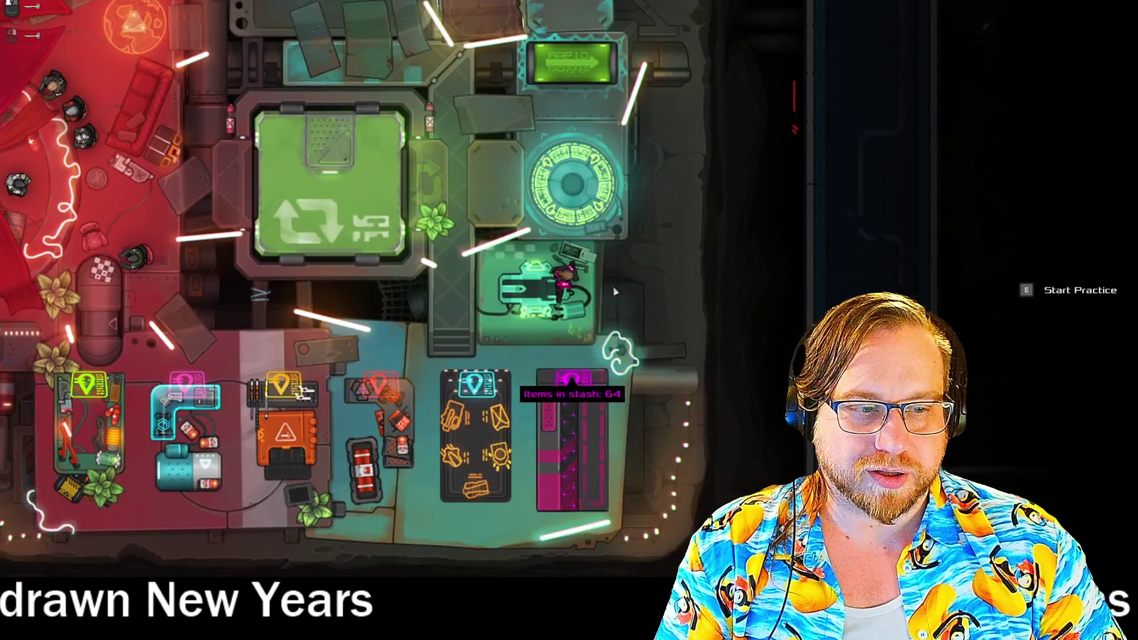
key("w")
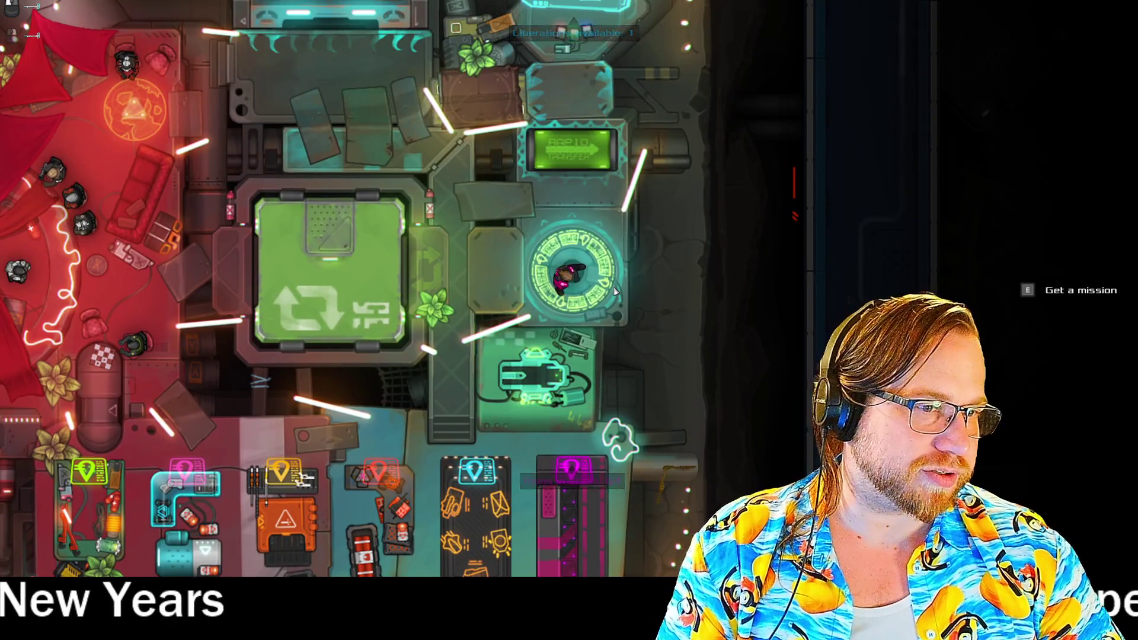
key("e")
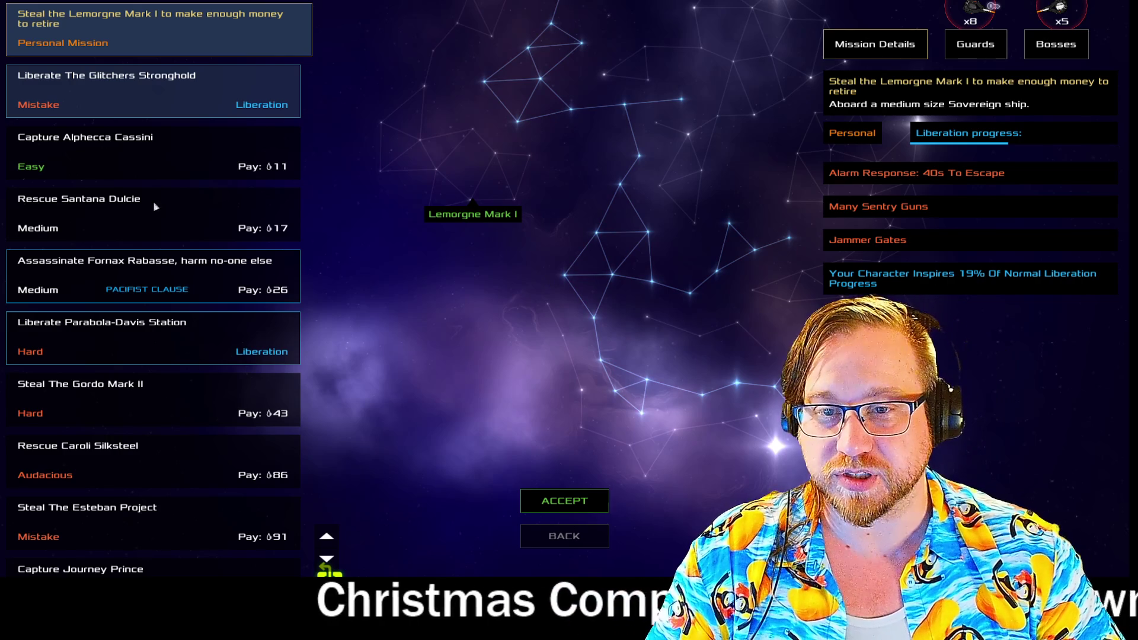
left_click(152, 216)
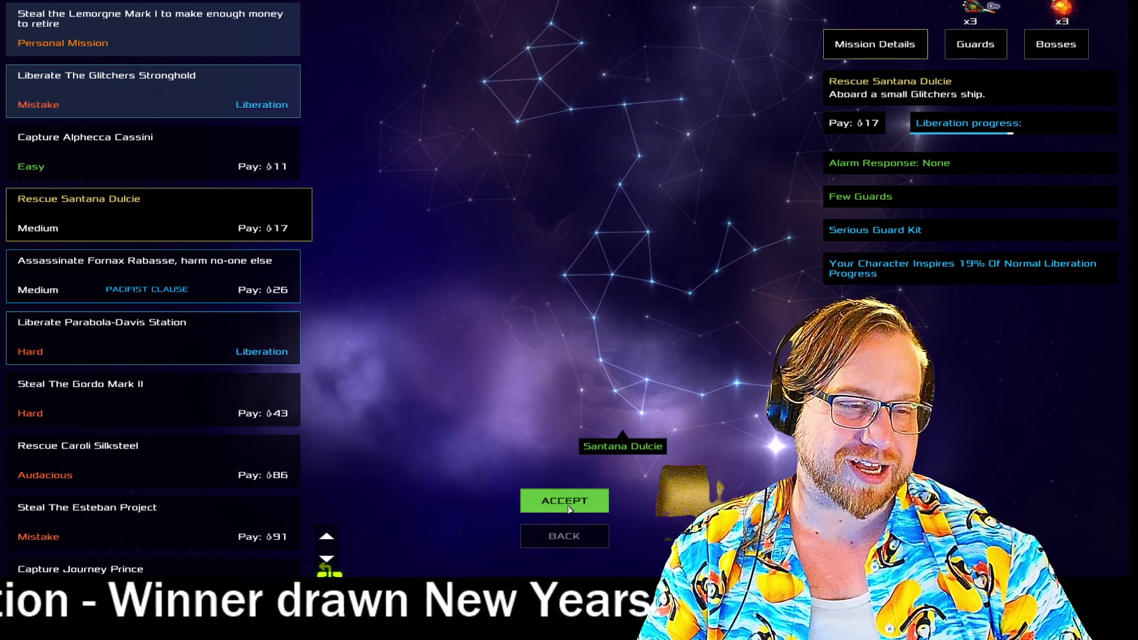
left_click(568, 508)
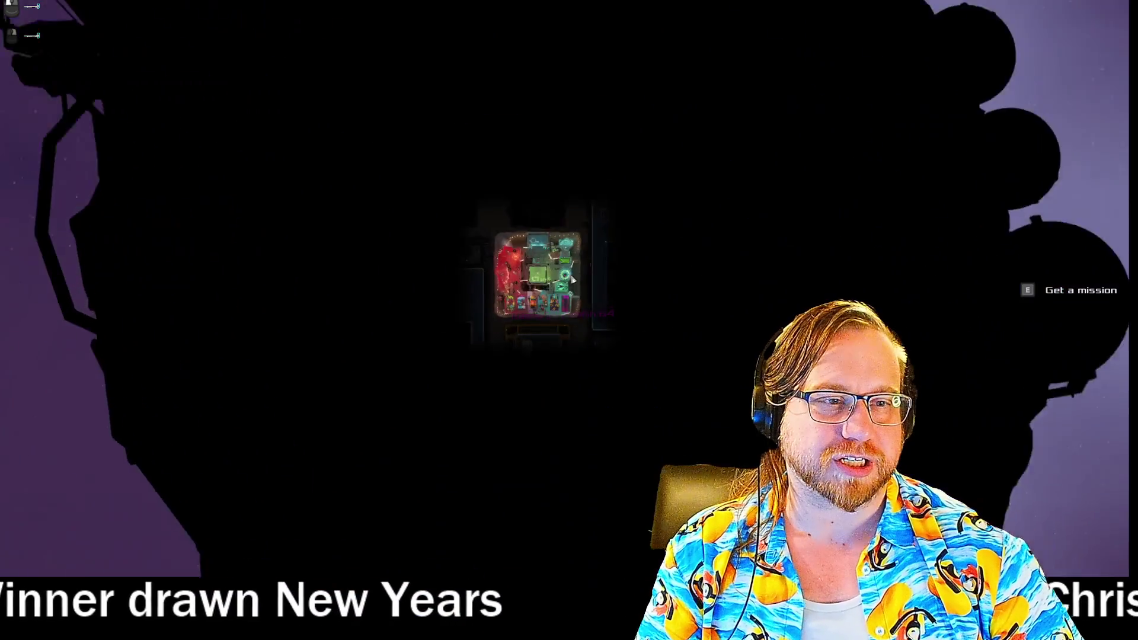
key("e")
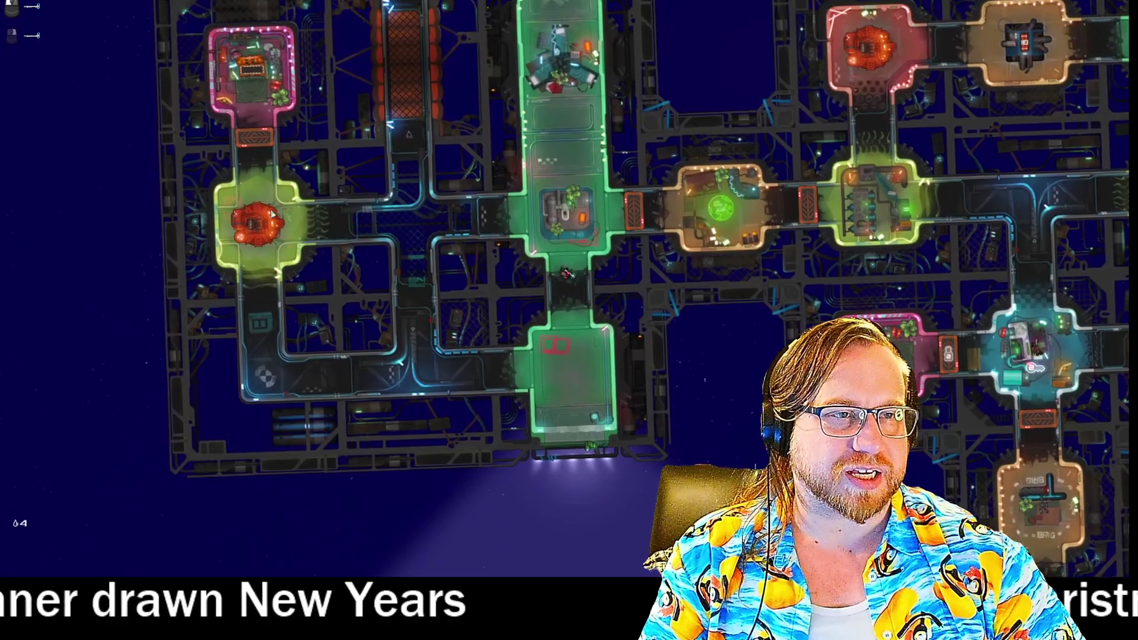
Walk through the ship's rooms collecting ammo, and keep the concussive grenade from the pink room's loot
key("w")
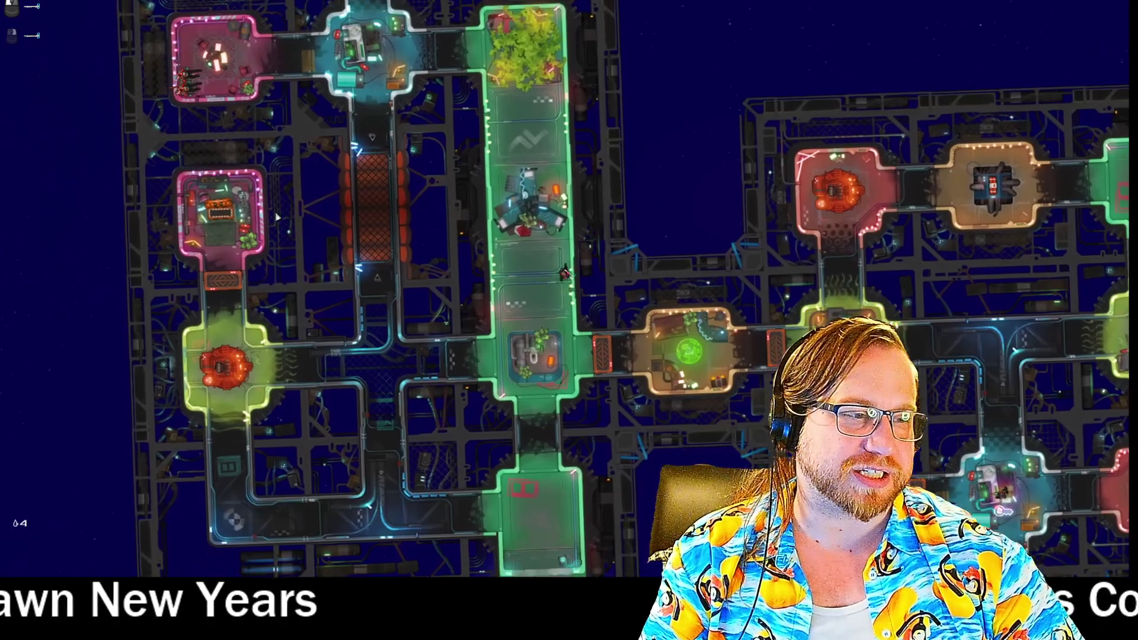
key("s")
key("d")
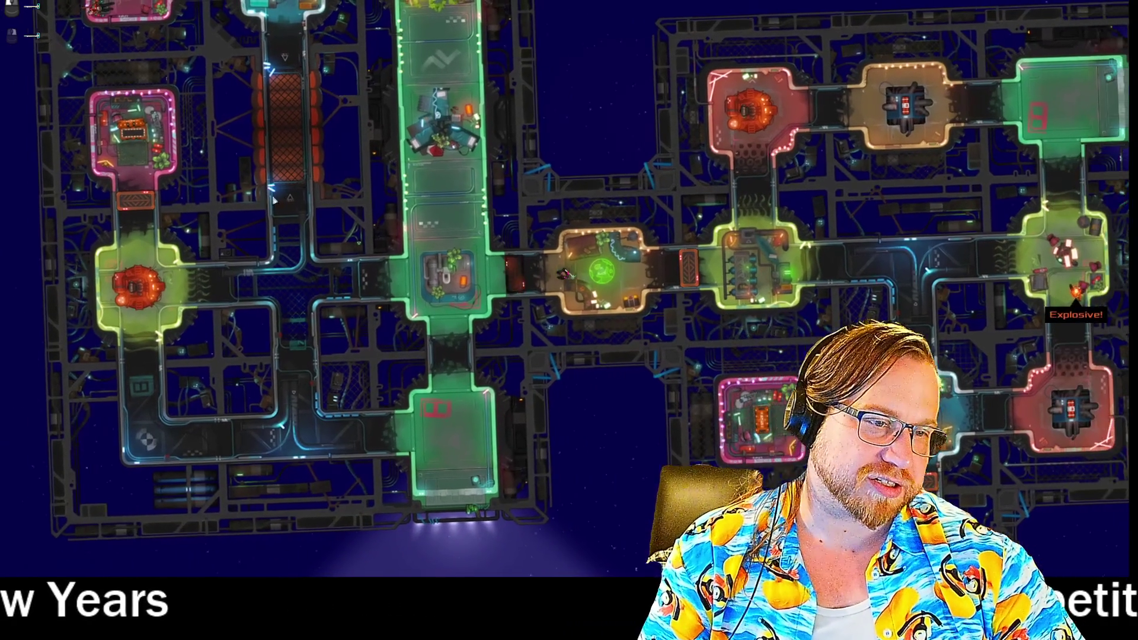
key("d")
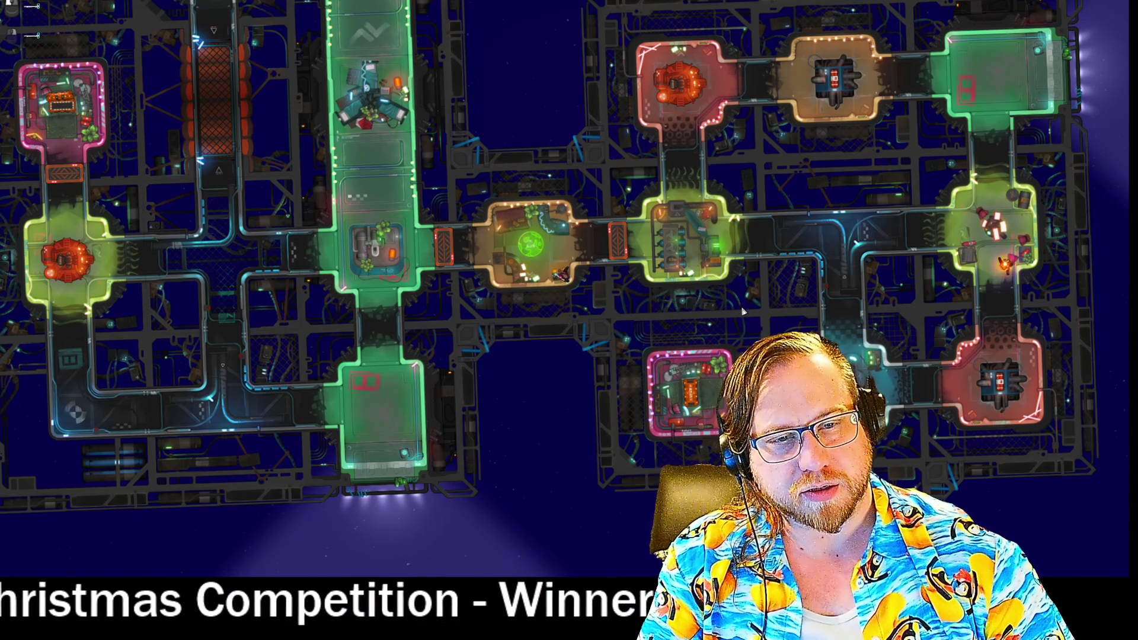
key("d")
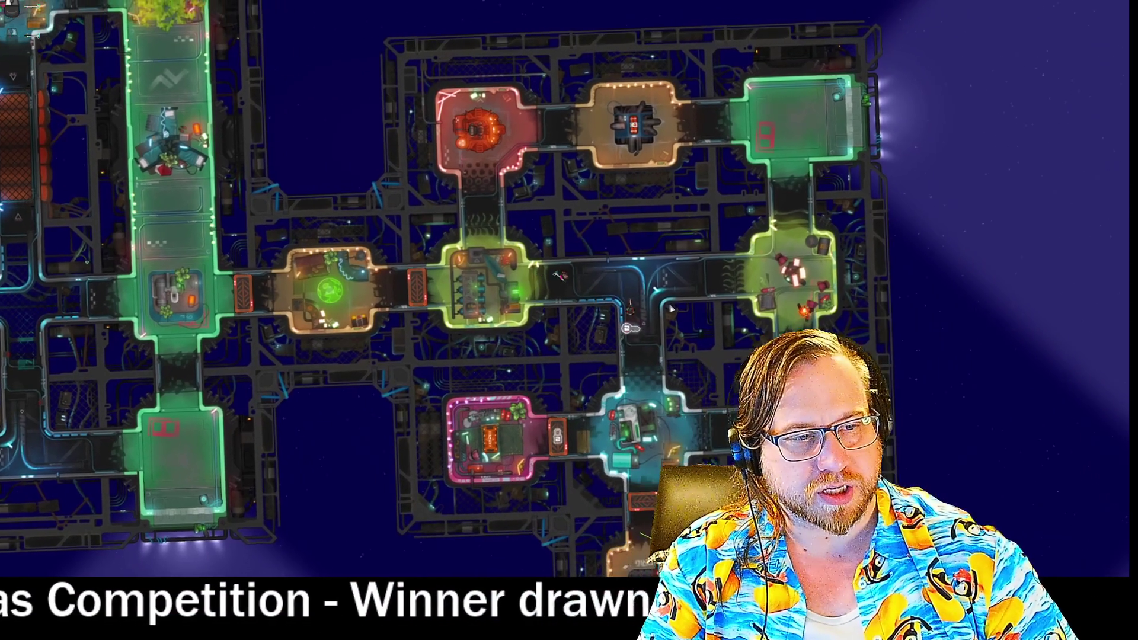
key("d")
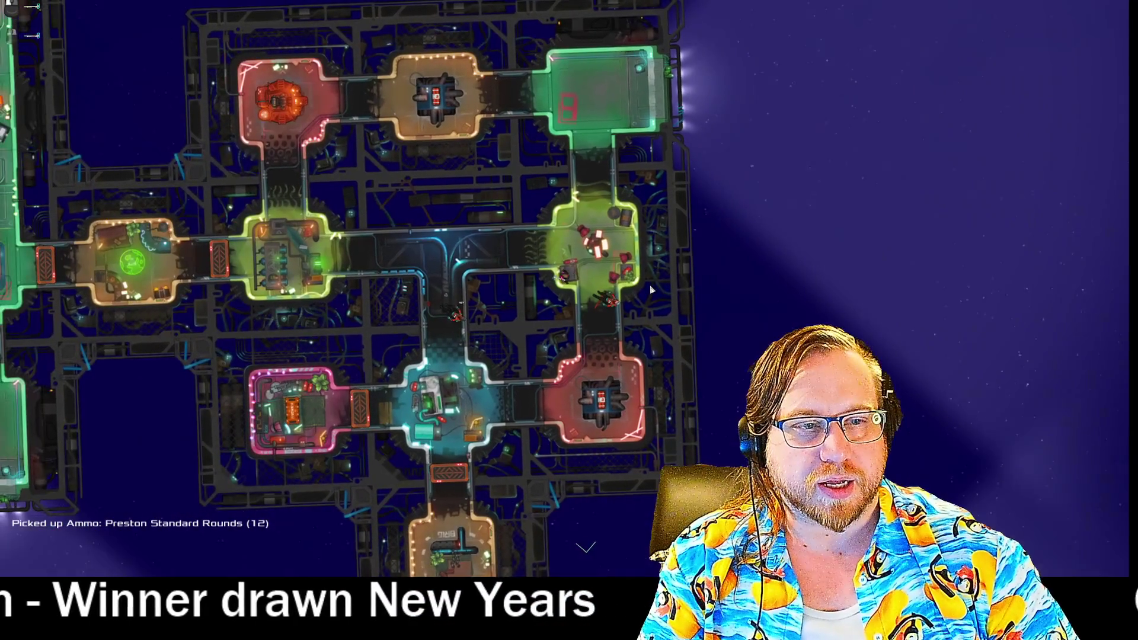
key("s")
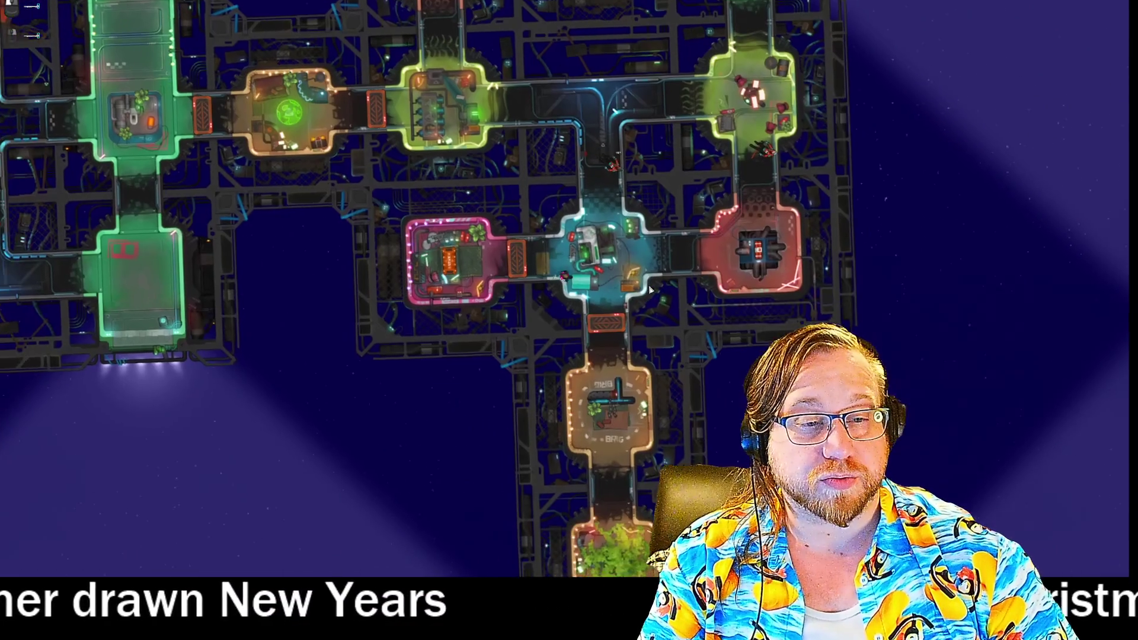
key("a")
key("e")
left_click(240, 247)
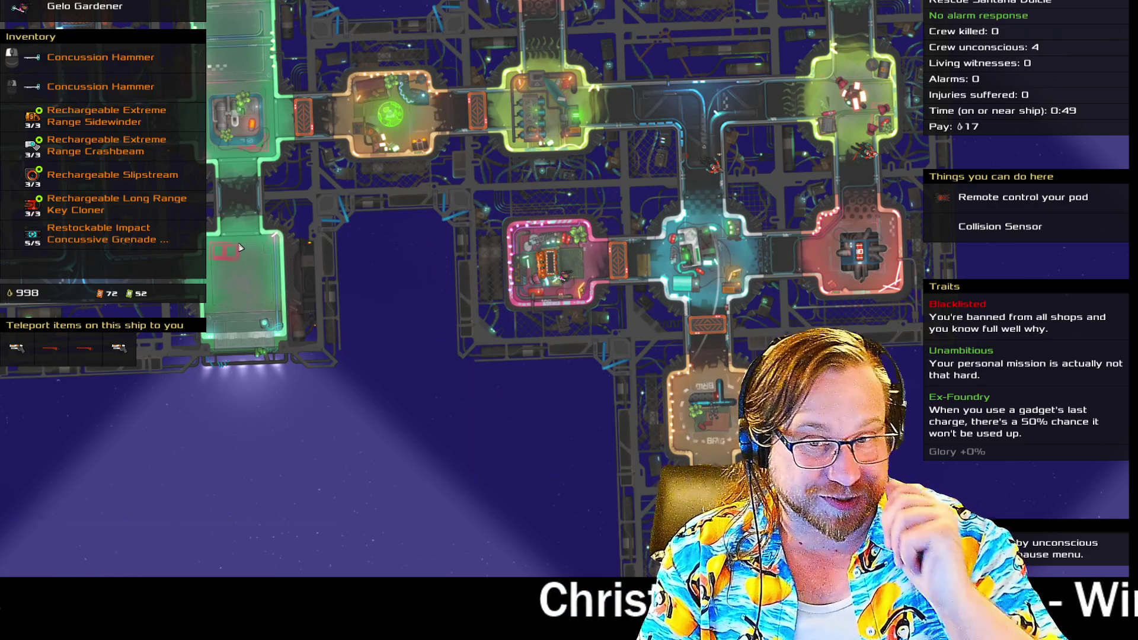
key("space")
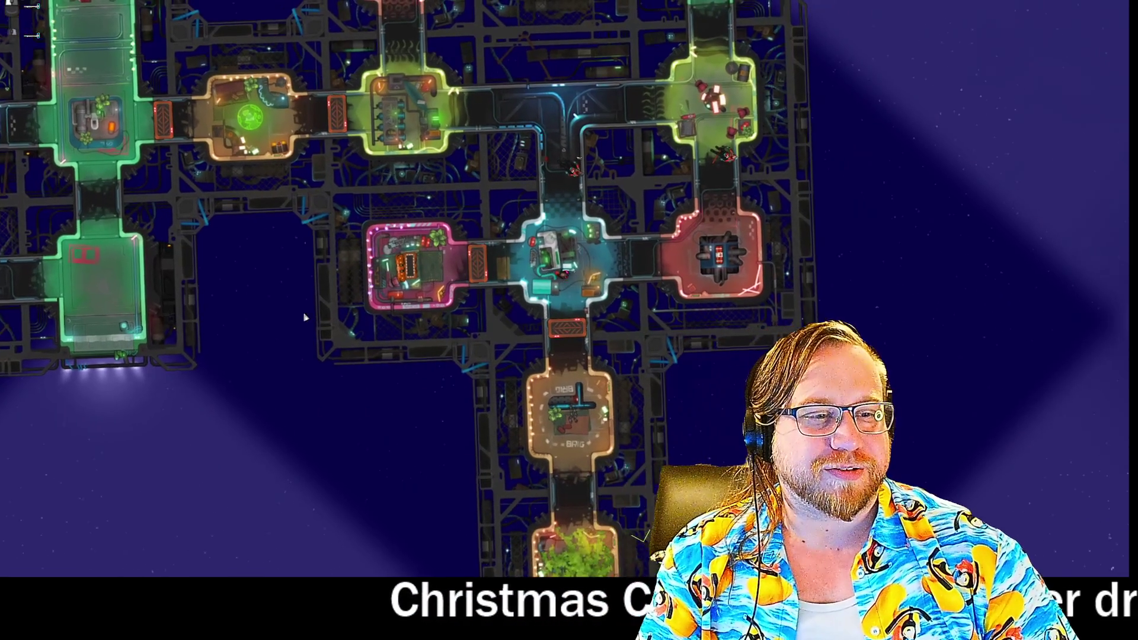
Cross the greenhouse and fire at the blue centre module to secure the ship
key("s")
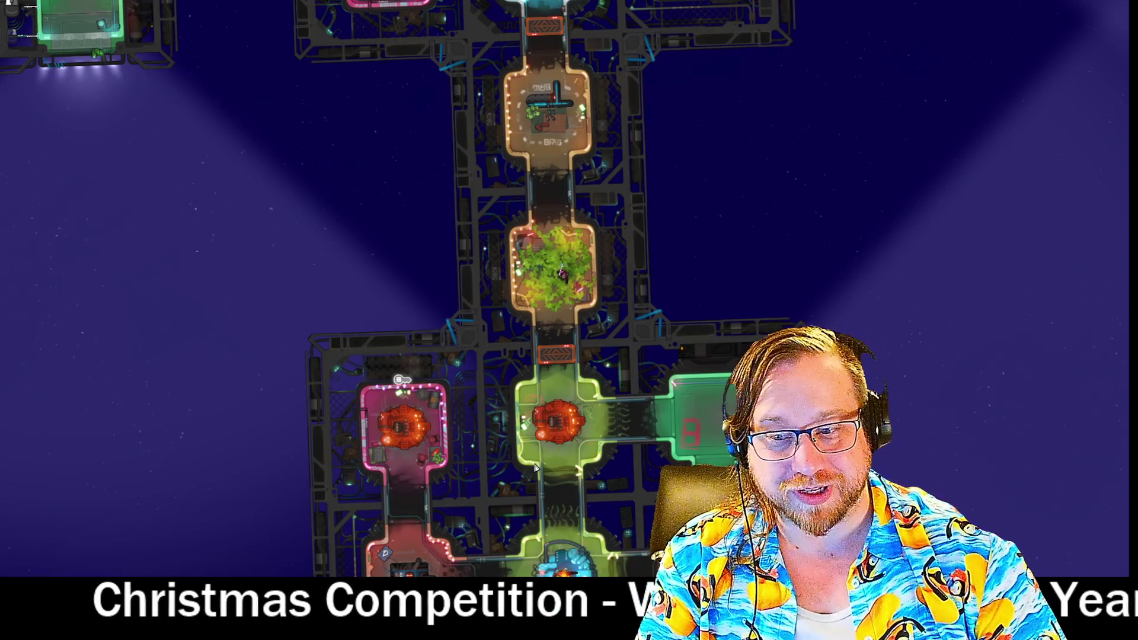
key("s")
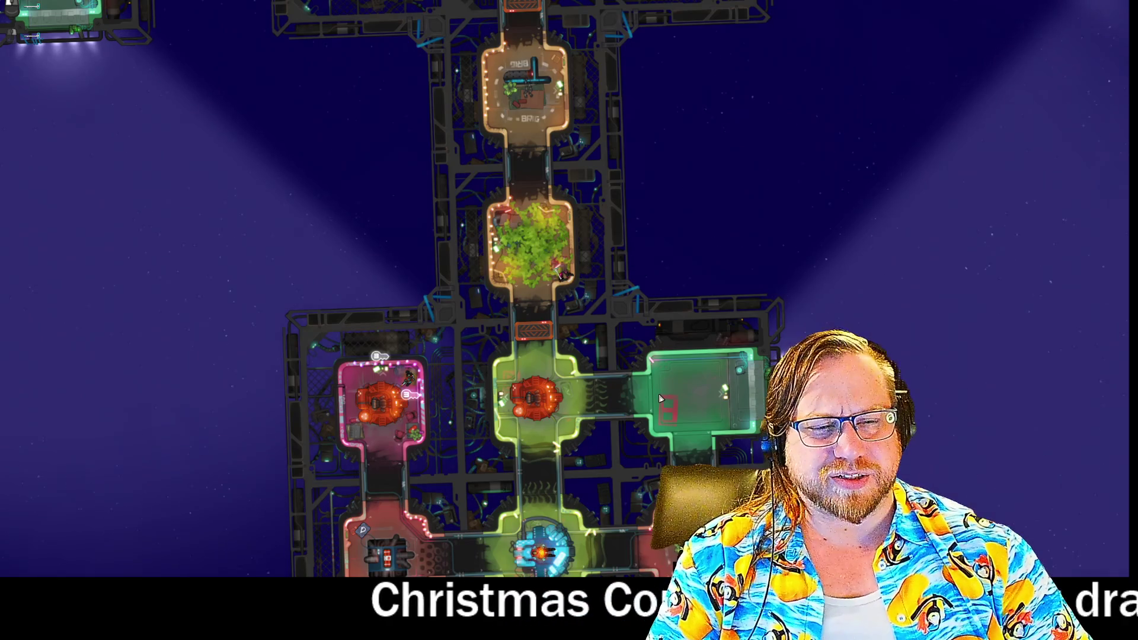
scroll(667, 390, "down", 3)
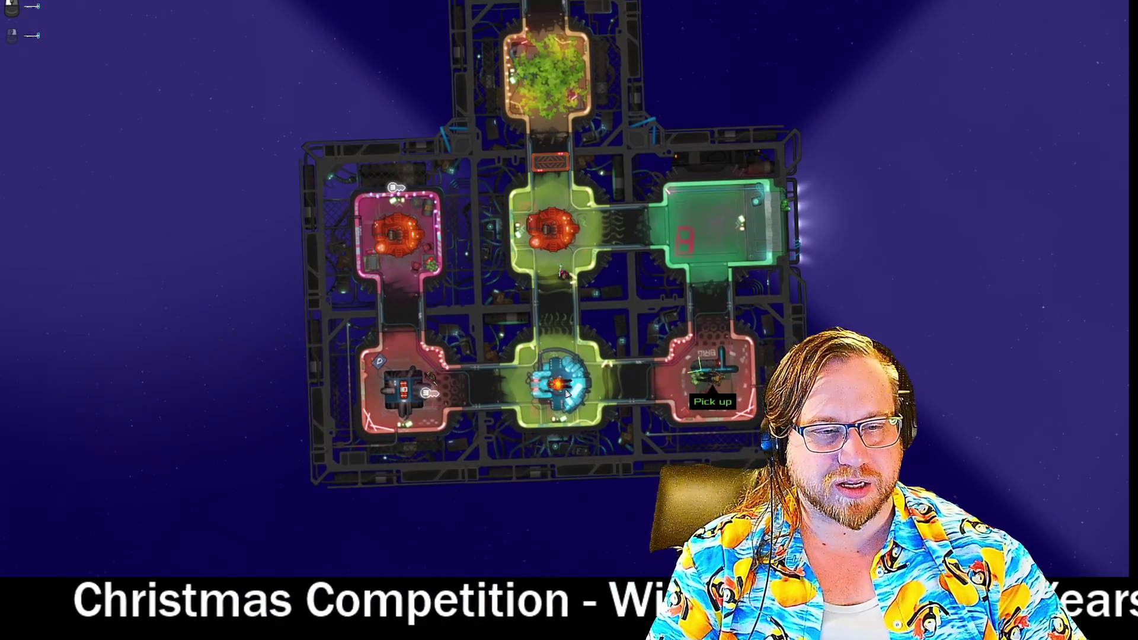
left_click(556, 379)
left_click(555, 379)
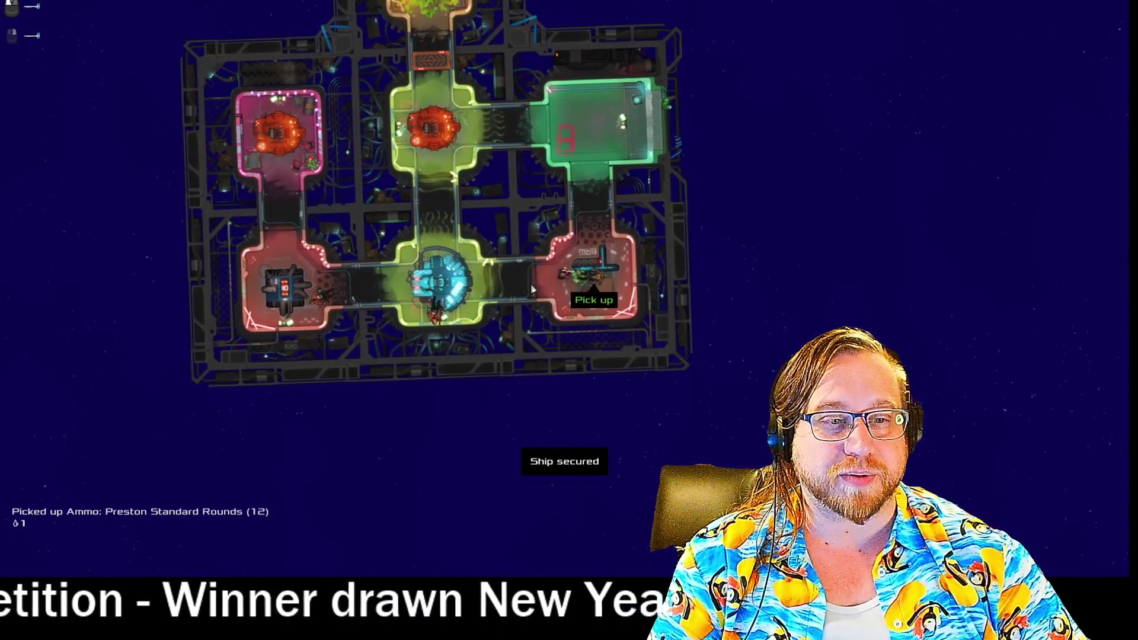
scroll(532, 289, "down", 5)
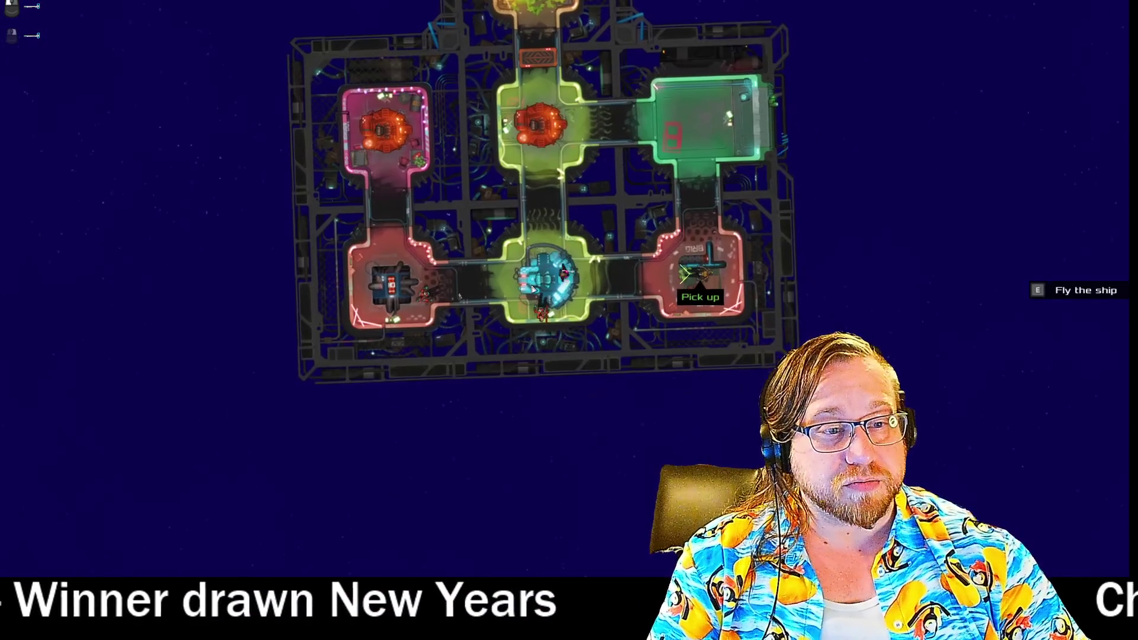
scroll(532, 288, "up", 5)
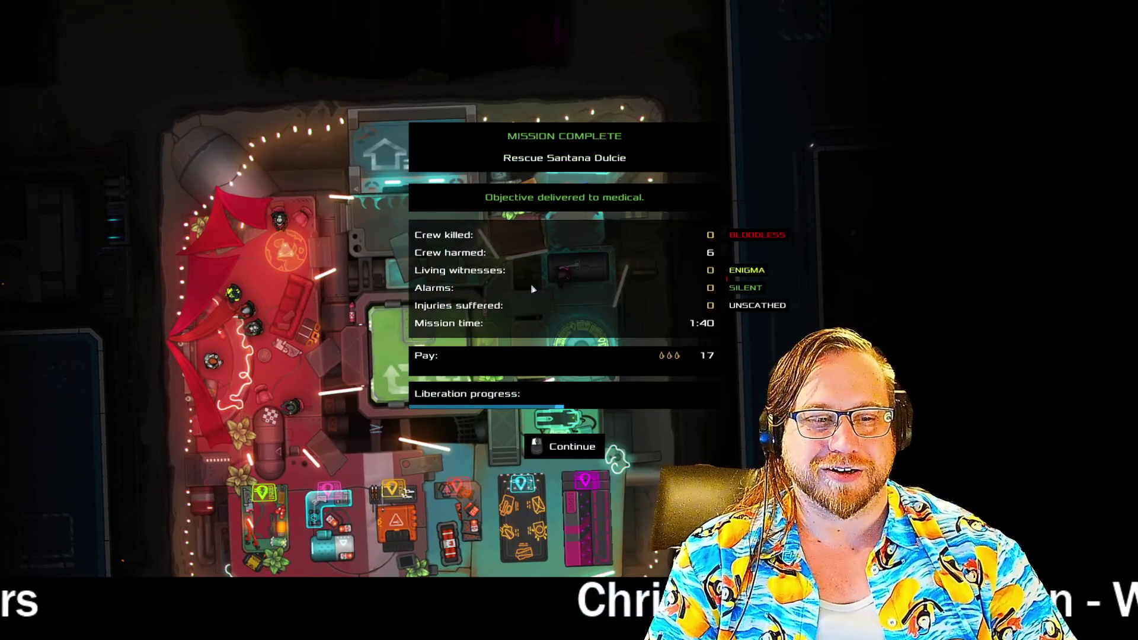
Dismiss the mission-complete summary with Continue
left_click(532, 288)
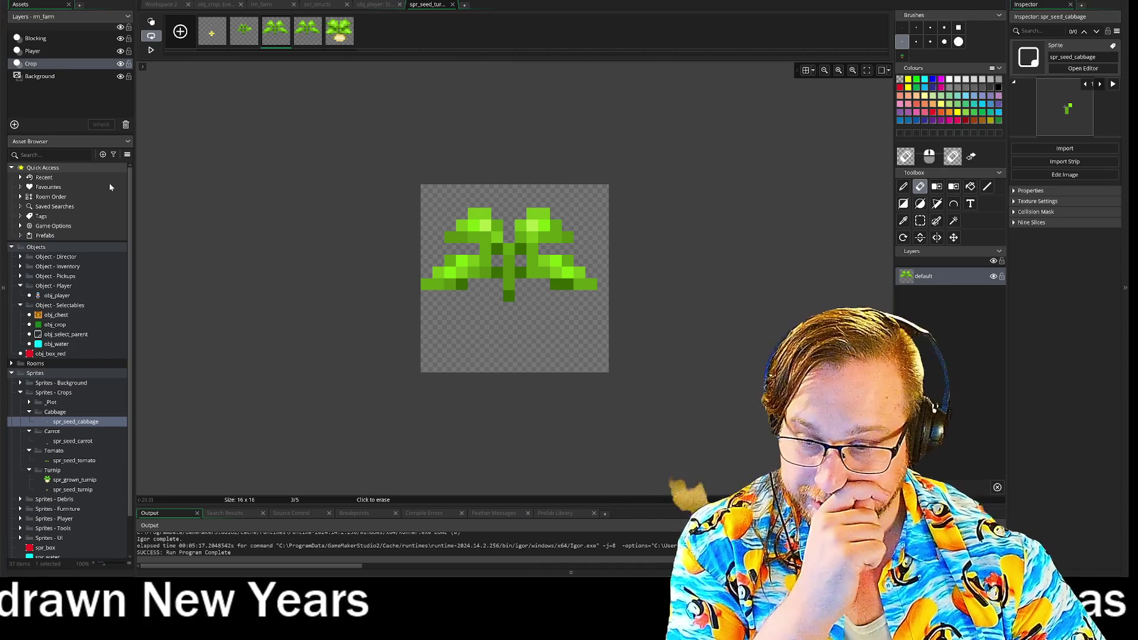
Close the turnip image editor, look through the open code tabs, then close the rm_farm room
left_click(453, 4)
left_click(384, 6)
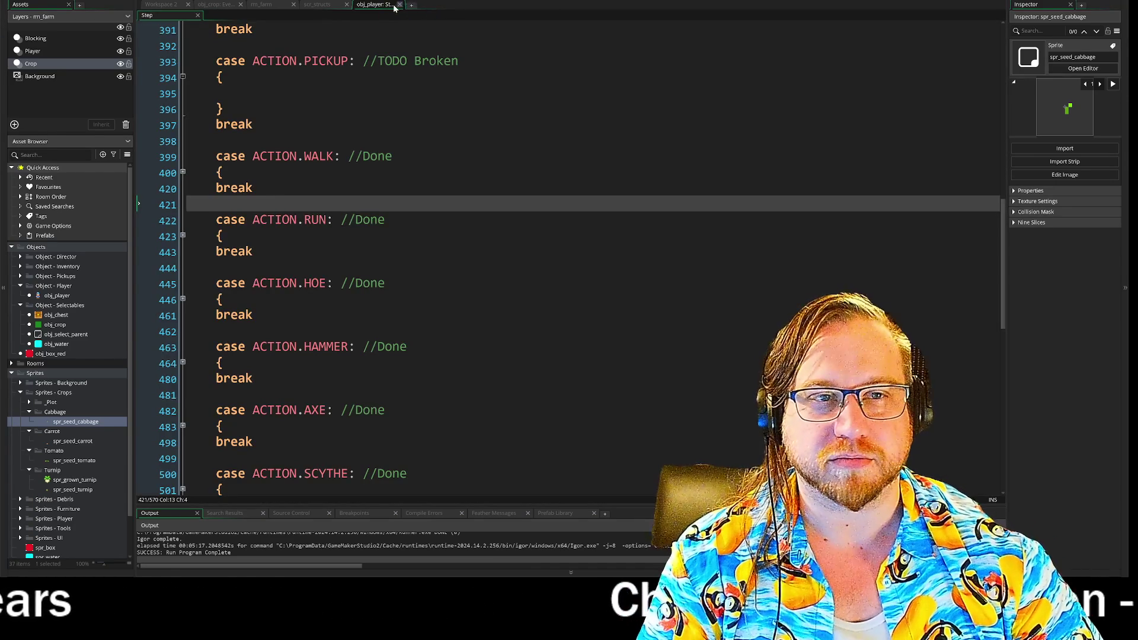
left_click(313, 5)
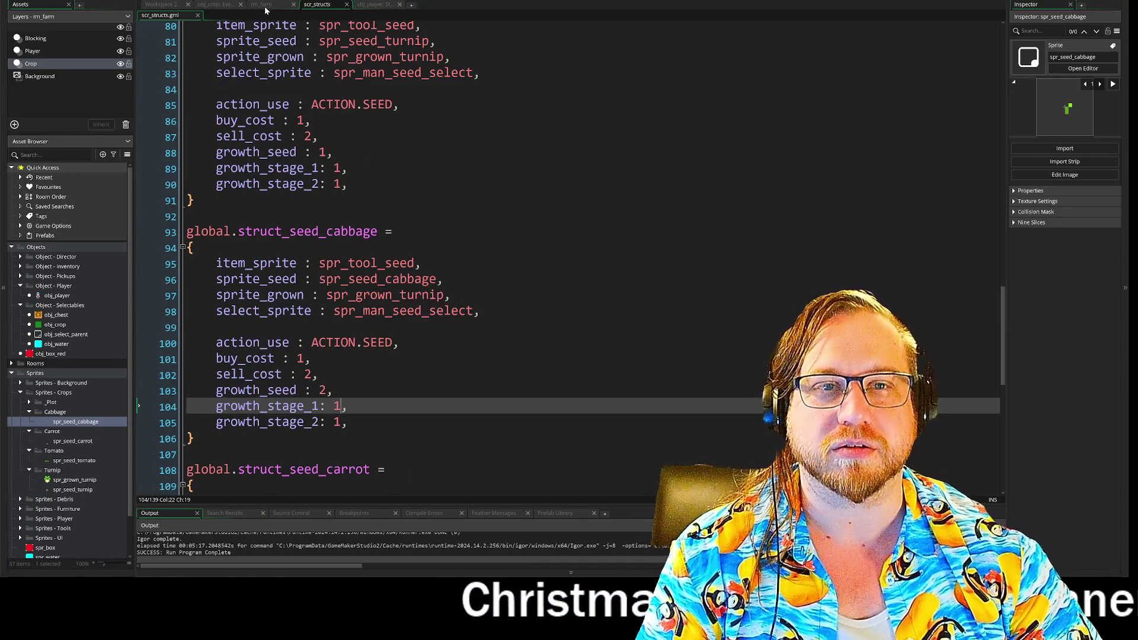
left_click(260, 5)
left_click(216, 5)
left_click(269, 5)
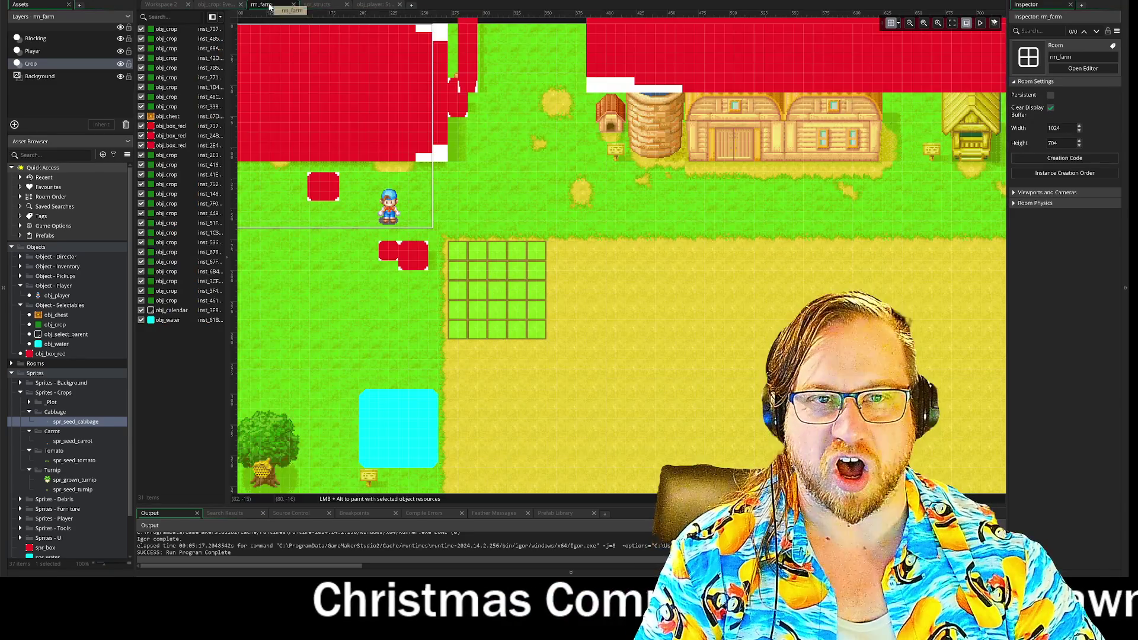
left_click(217, 5)
left_click(293, 5)
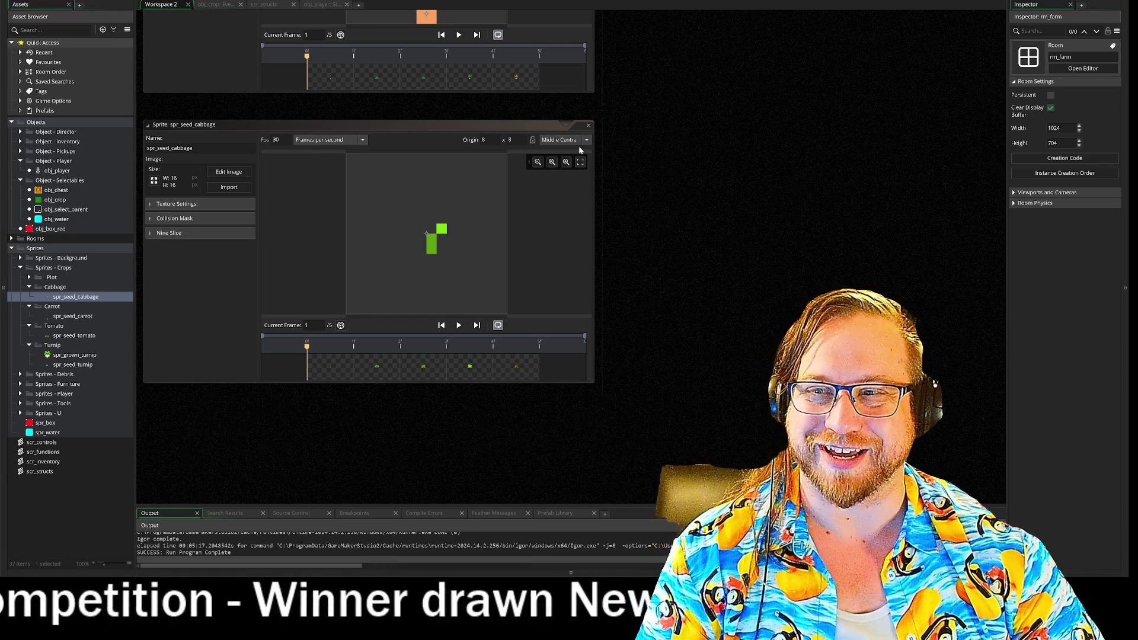
Close the cabbage, carrot, turnip, grown turnip and tomato sprite windows
left_click(589, 128)
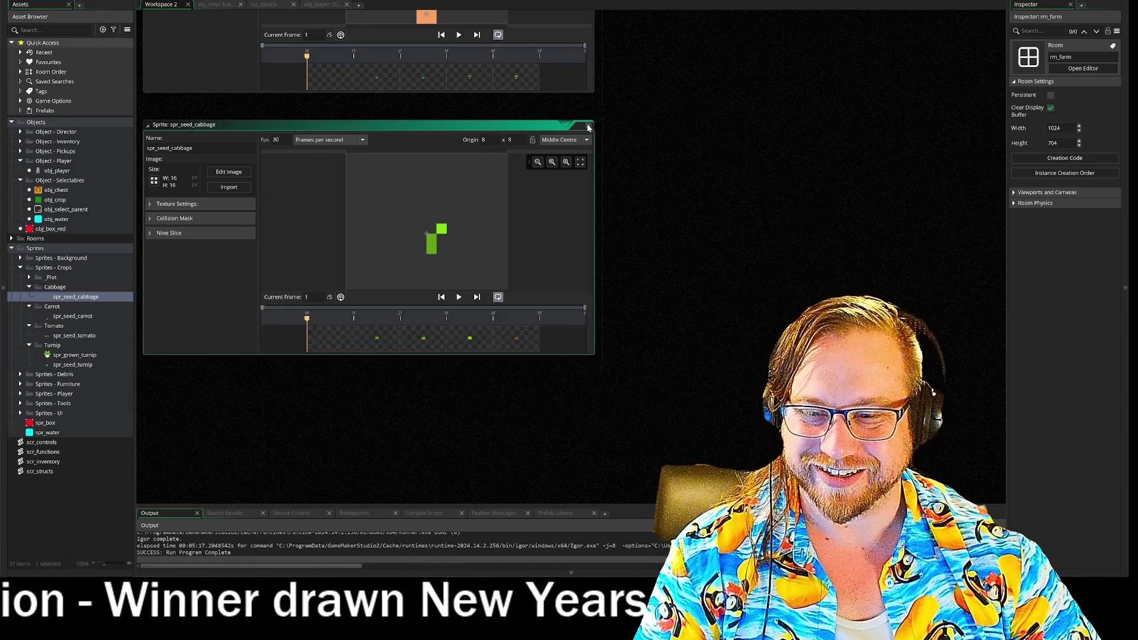
left_click(634, 108)
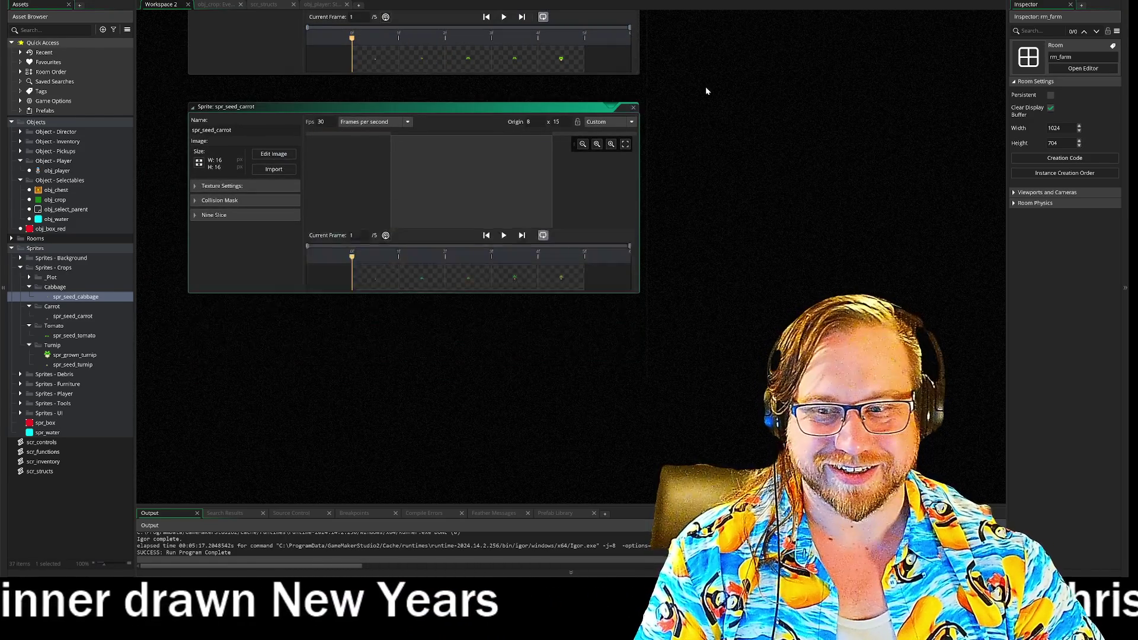
left_click(619, 42)
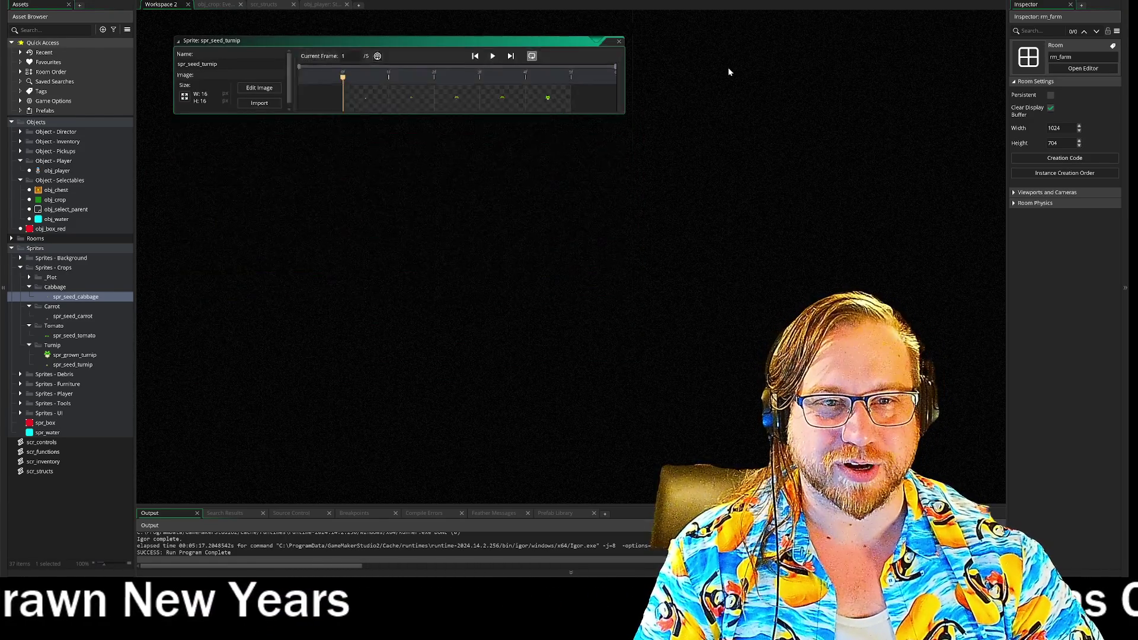
left_click(611, 77)
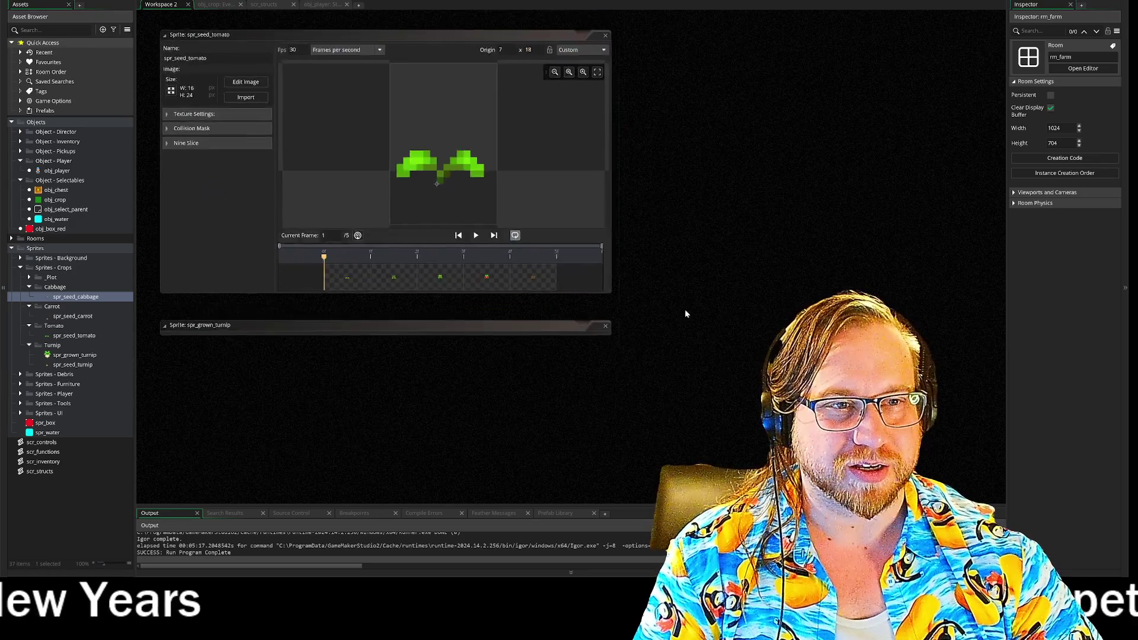
left_click(651, 107)
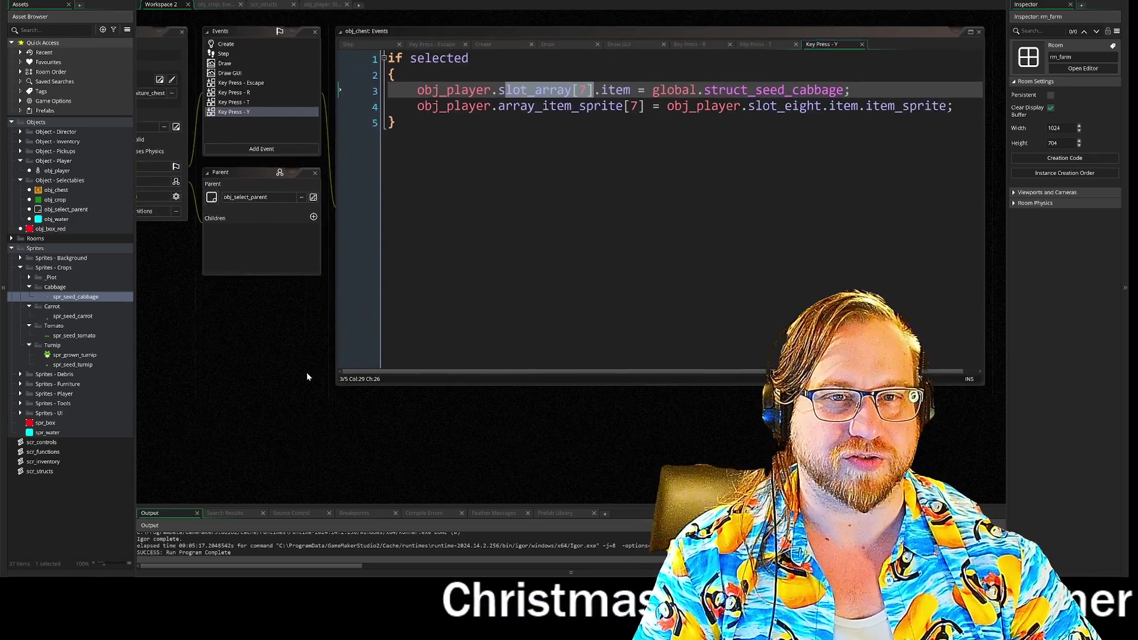
Drag the obj_chest code window's right edge to make it slightly narrower
mouse_move(968, 175)
left_mouse_down()
mouse_move(925, 178)
mouse_move(1002, 181)
mouse_move(964, 183)
mouse_move(982, 183)
left_mouse_up()
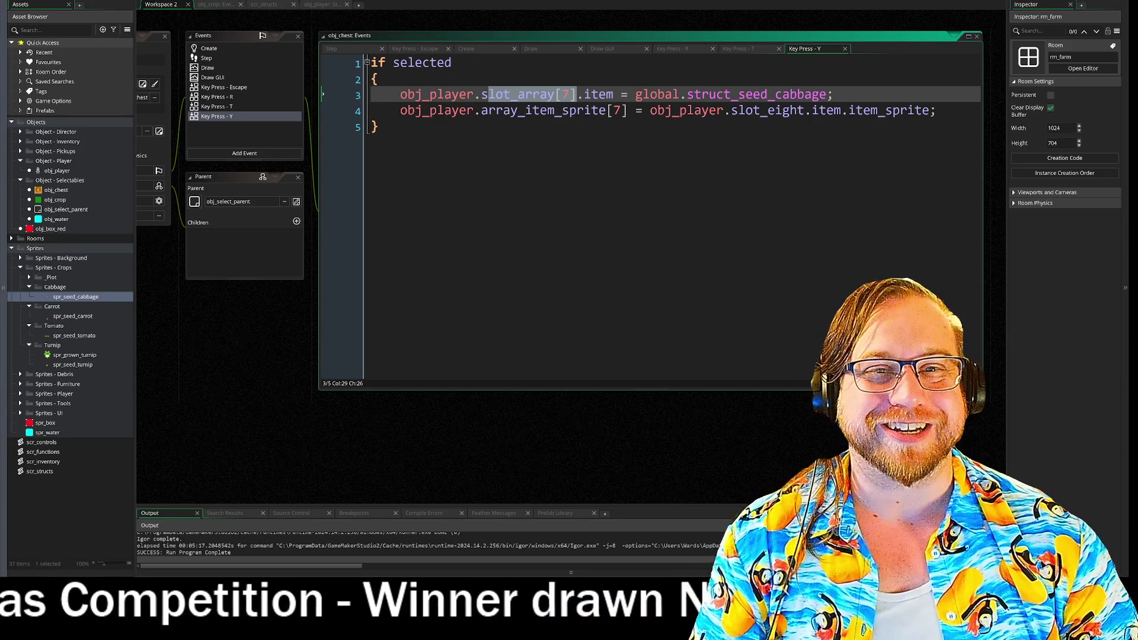
In scr_structs, review the cabbage seed's growth_seed, sell_cost and action_use fields, then scroll to the tomato seed
left_click(323, 5)
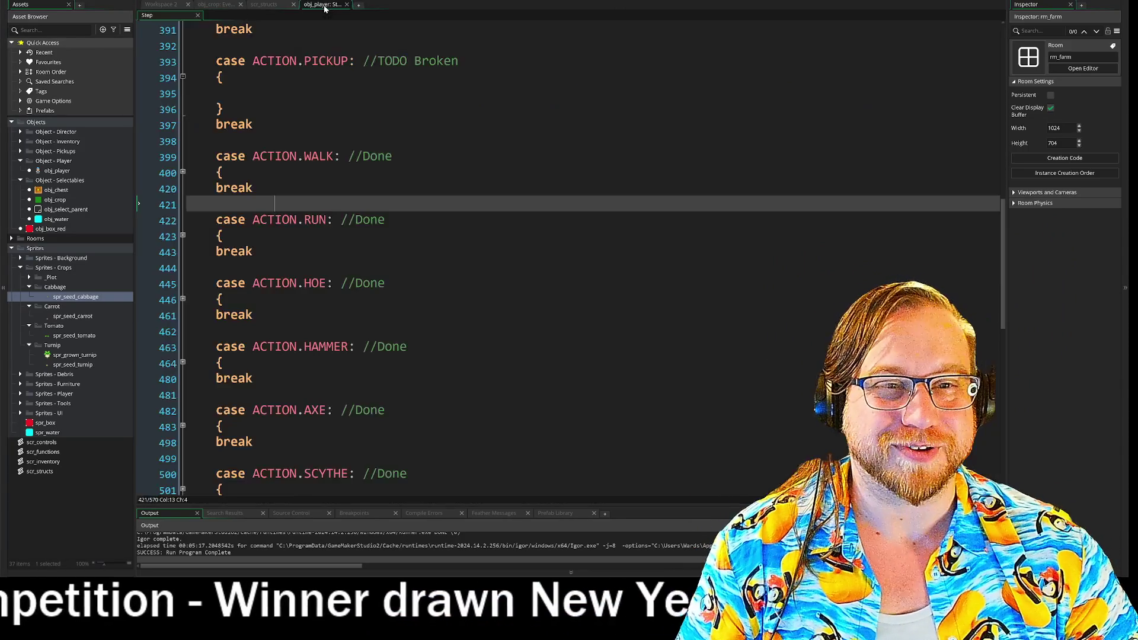
left_click(260, 5)
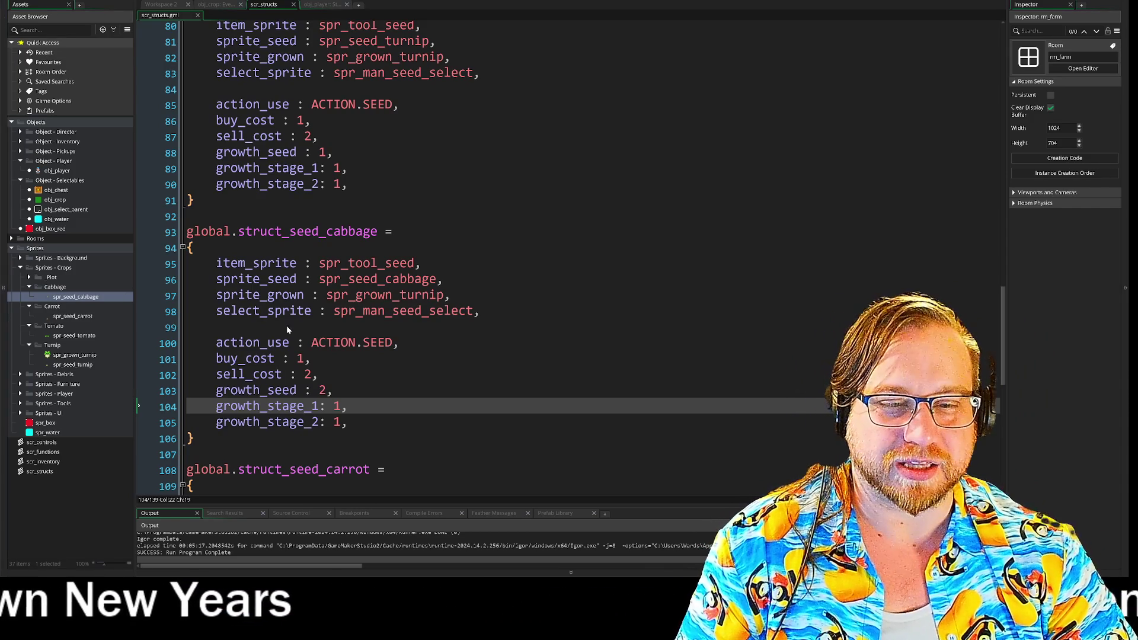
key("Up")
key("Up")
key("Up")
key("Down")
key("Down")
key("Down")
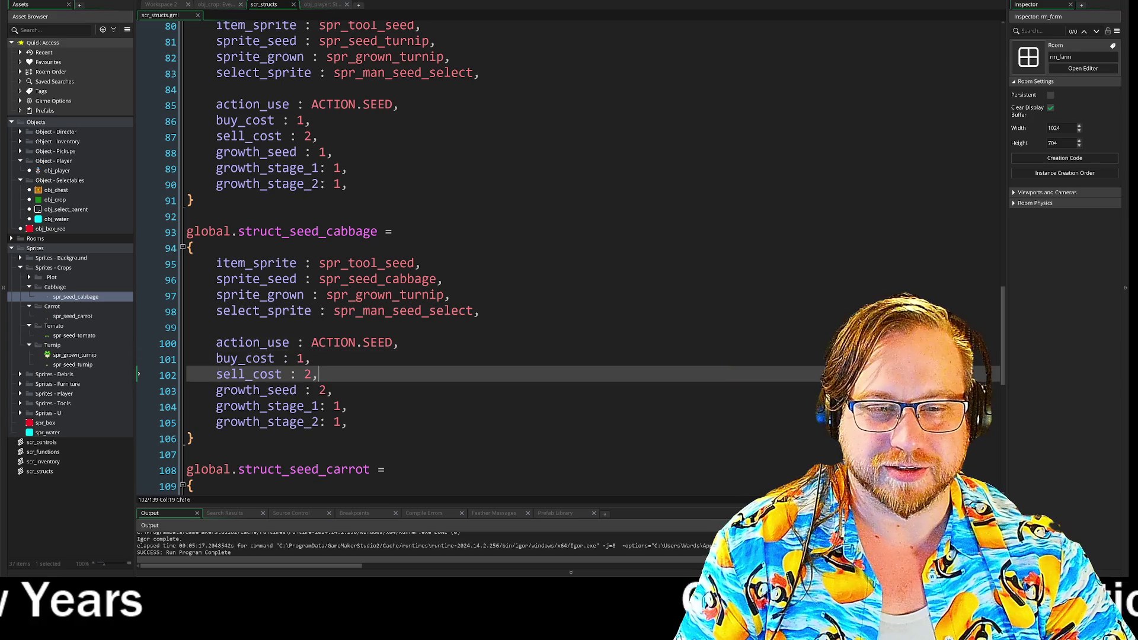
key("End")
key("Down")
key("Up")
key("Up")
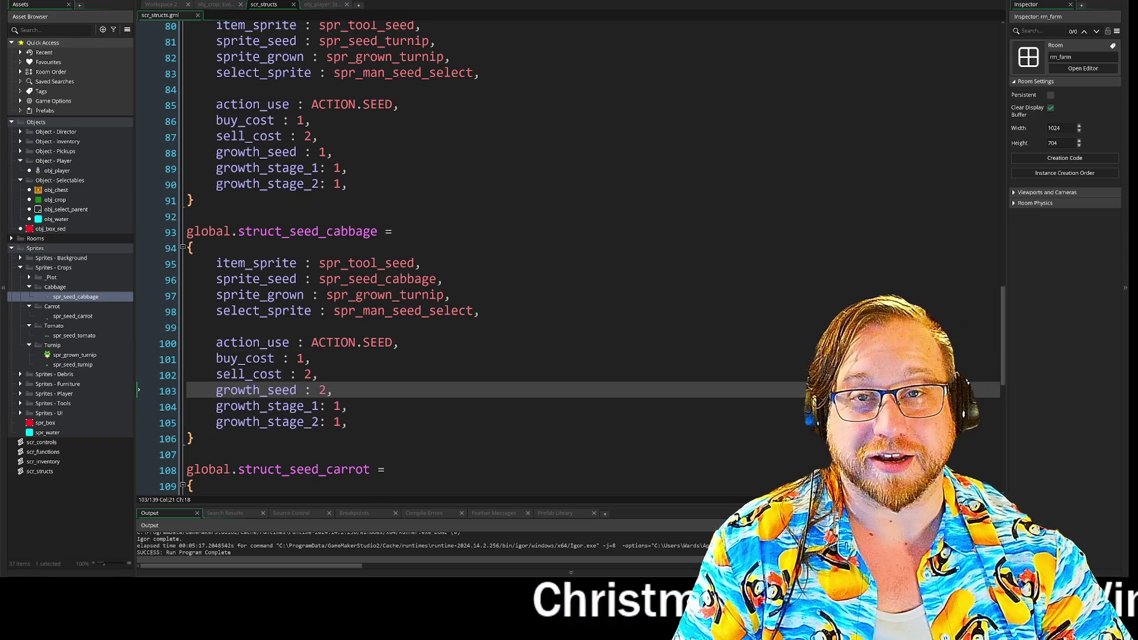
key("Up")
key("Up")
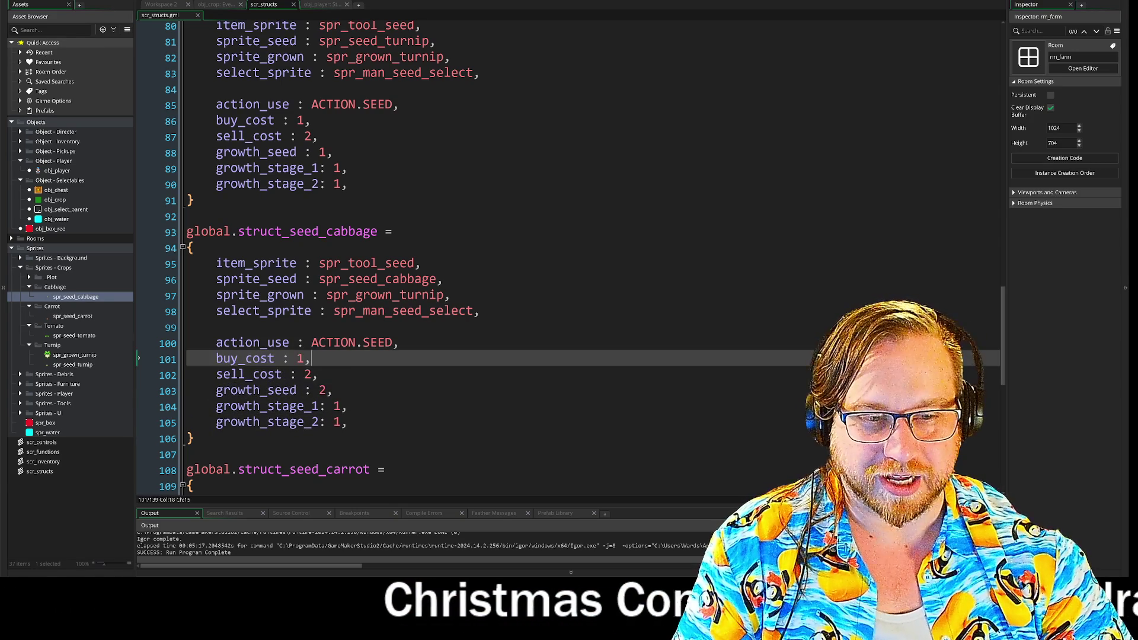
key("Up")
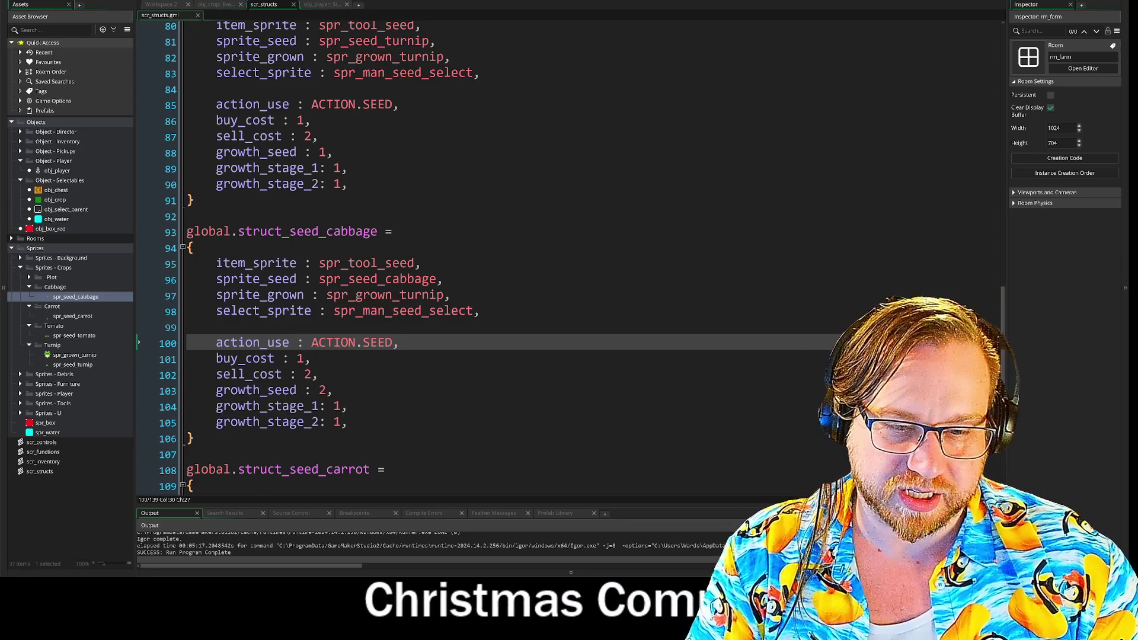
scroll(568, 258, "down", 10)
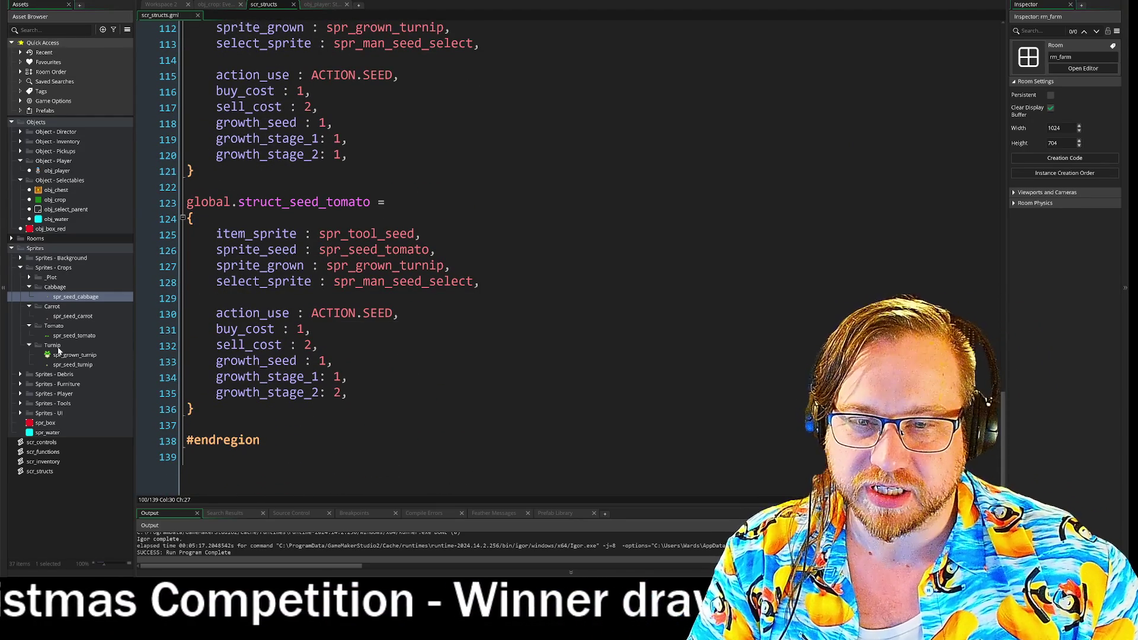
Duplicate obj_chest's Key Press - Y event as a Key Up - U event
double_click(55, 191)
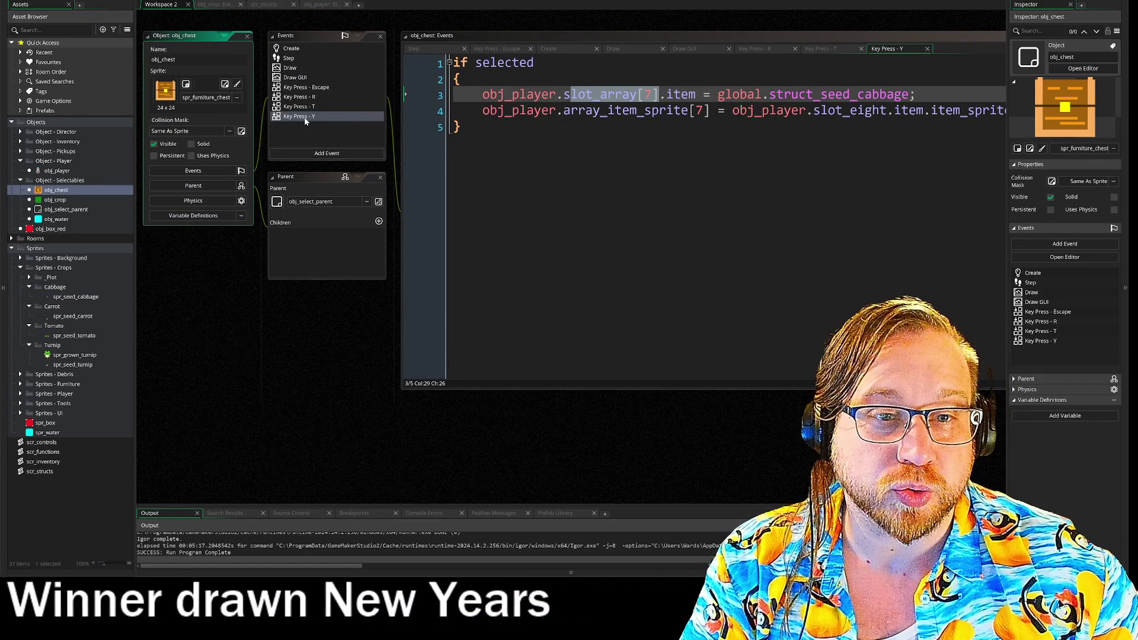
right_click(315, 117)
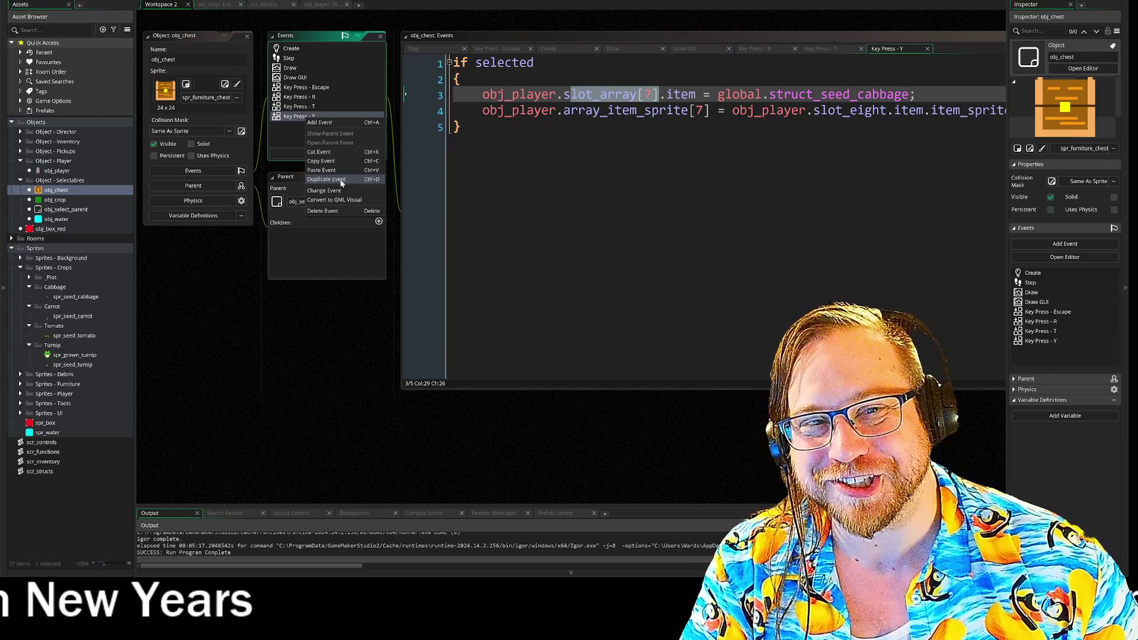
left_click(341, 181)
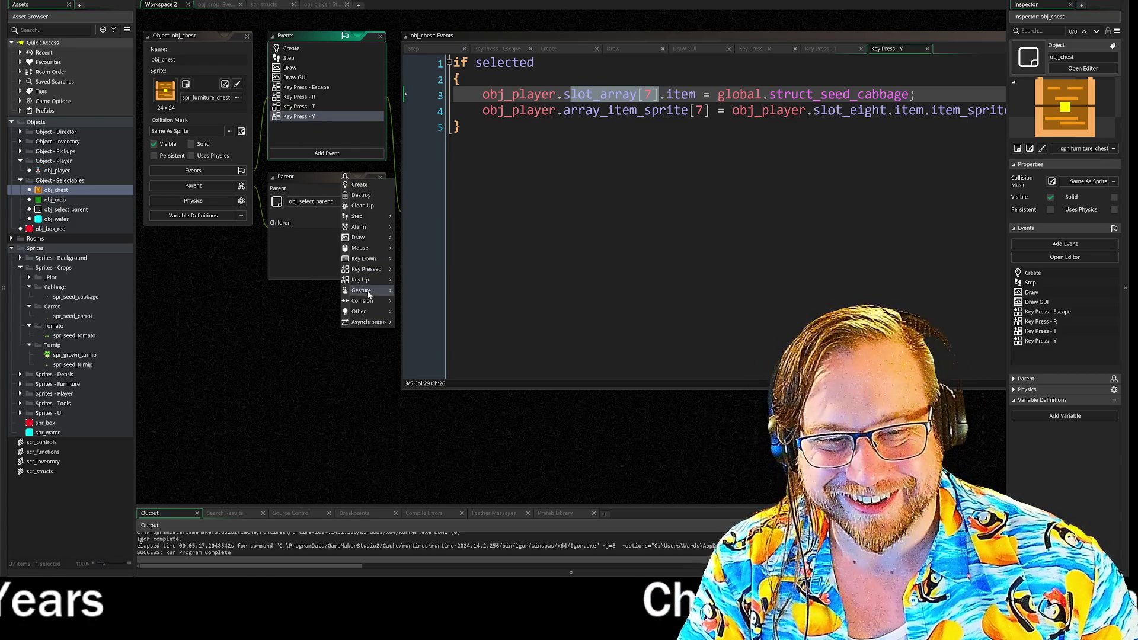
mouse_move(363, 280)
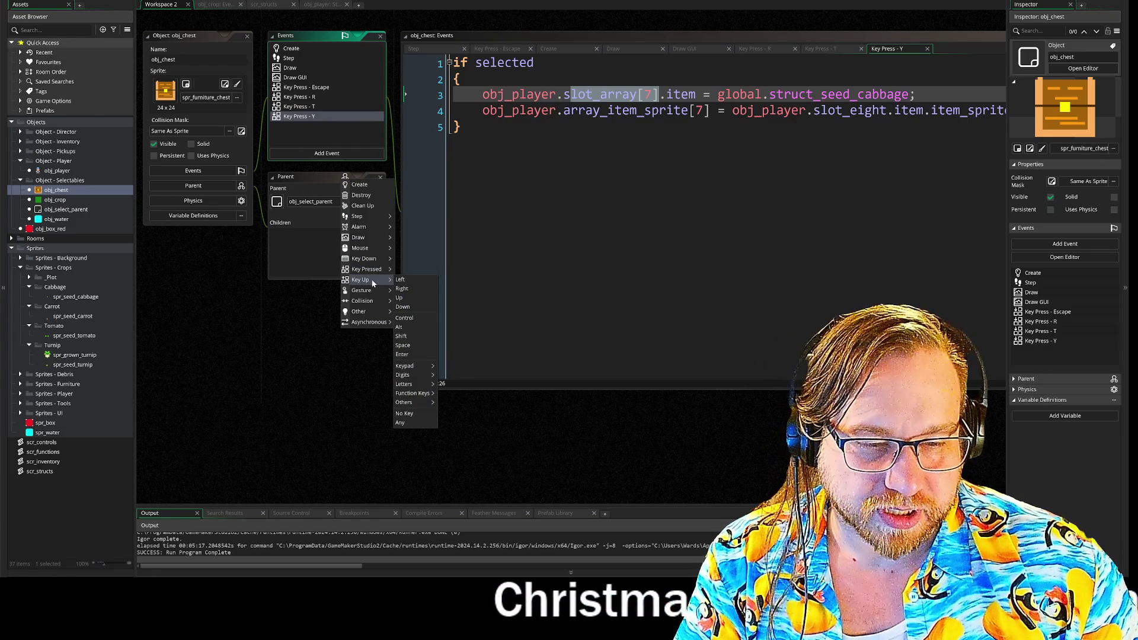
mouse_move(426, 382)
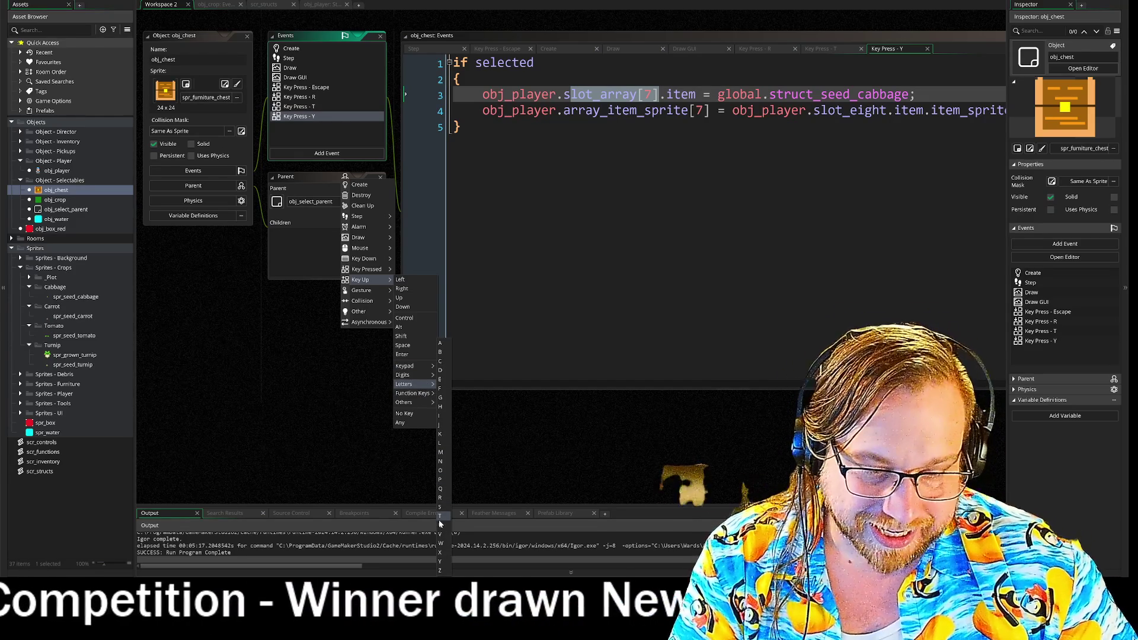
left_click(440, 525)
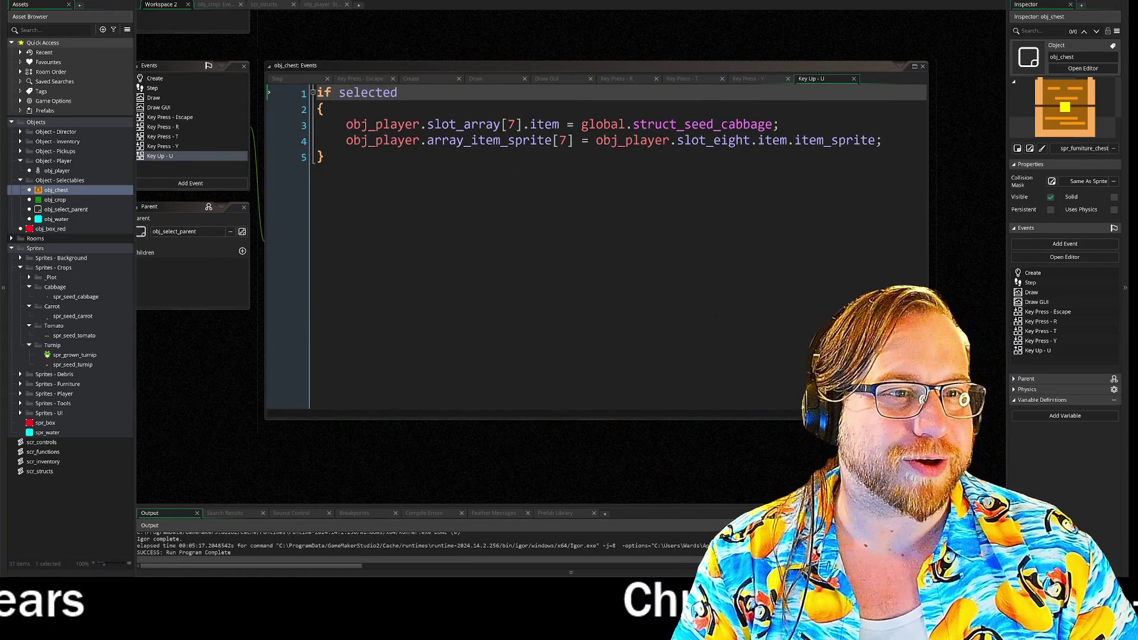
In the Key Up - U code, change both indices from 7 to 6 and slot_eight to slot_seven
left_click(514, 124)
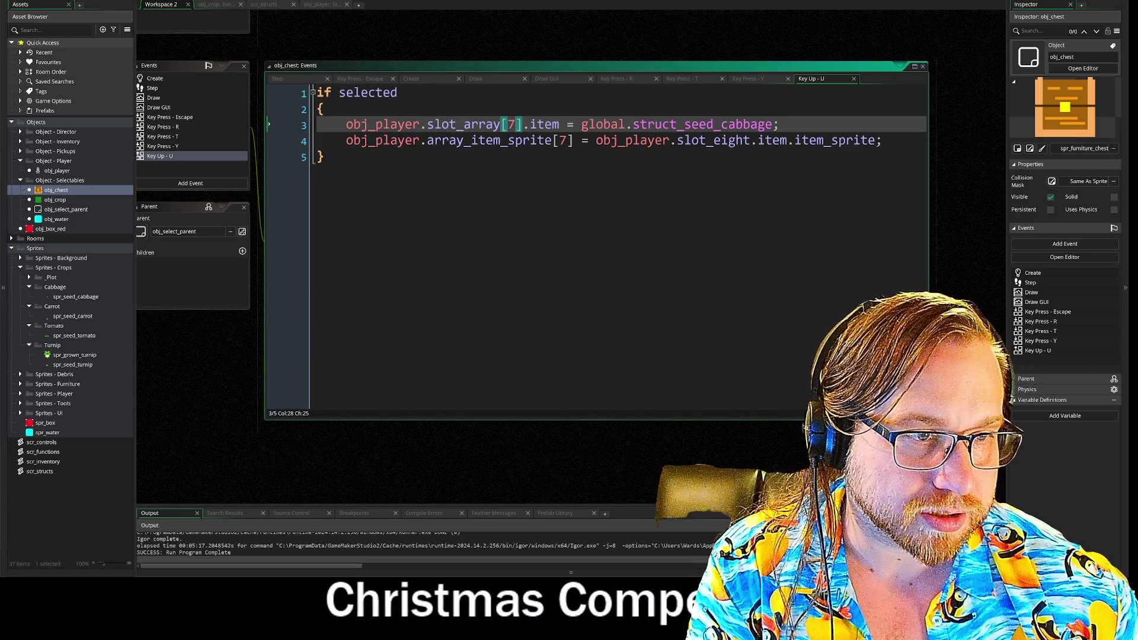
key("BackSpace")
type("6")
left_click(565, 140)
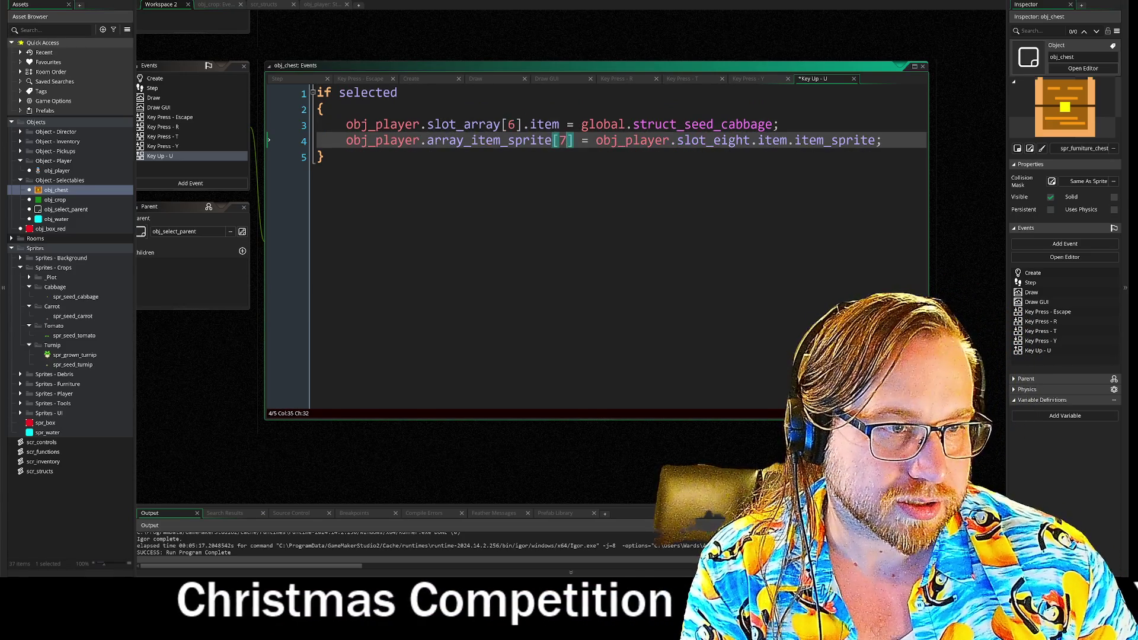
key("BackSpace")
type("6")
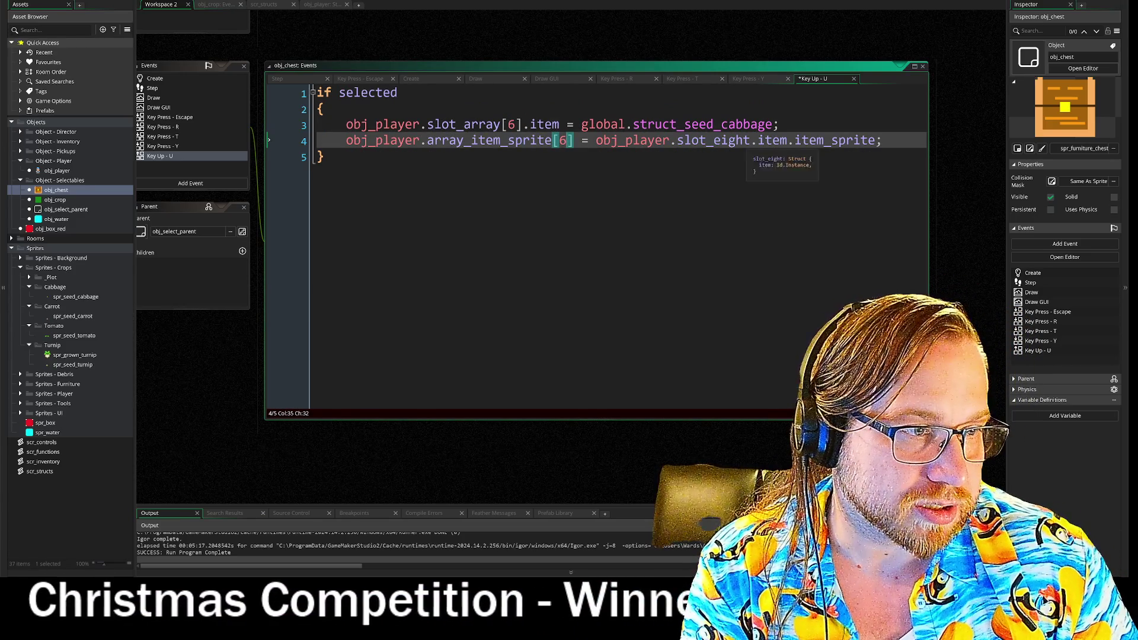
double_click(714, 145)
key("BackSpace")
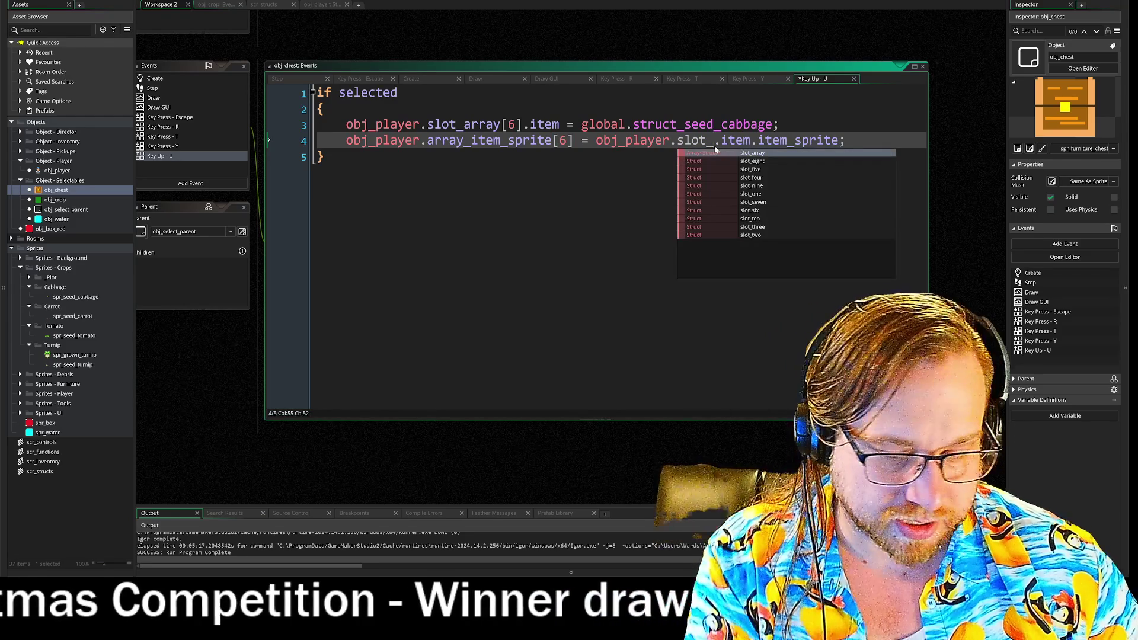
type("seven")
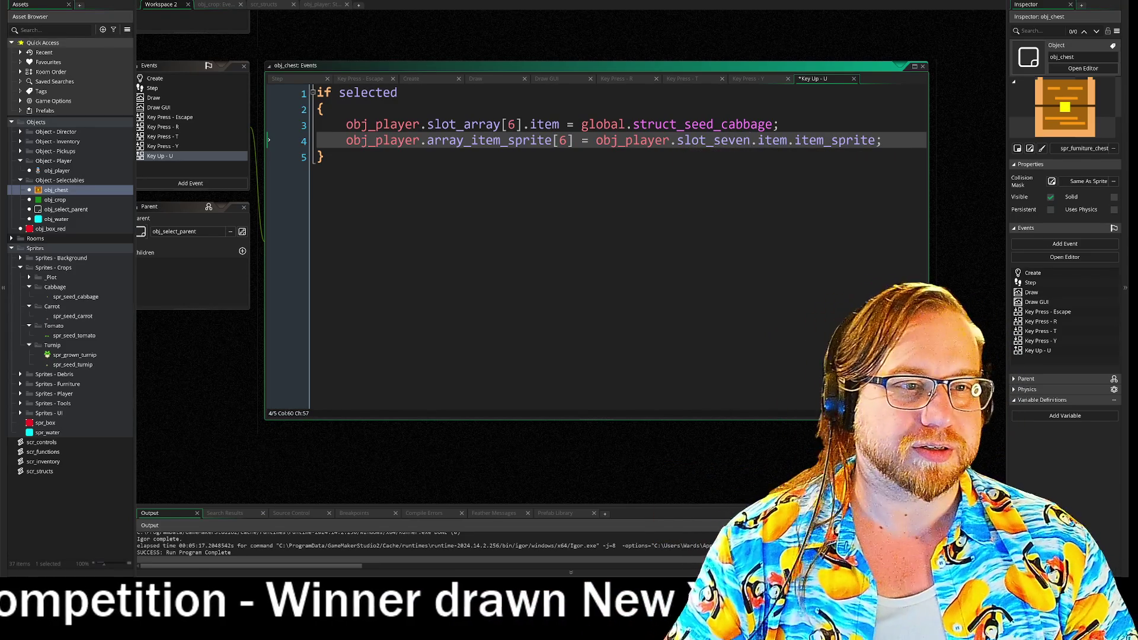
key("Down")
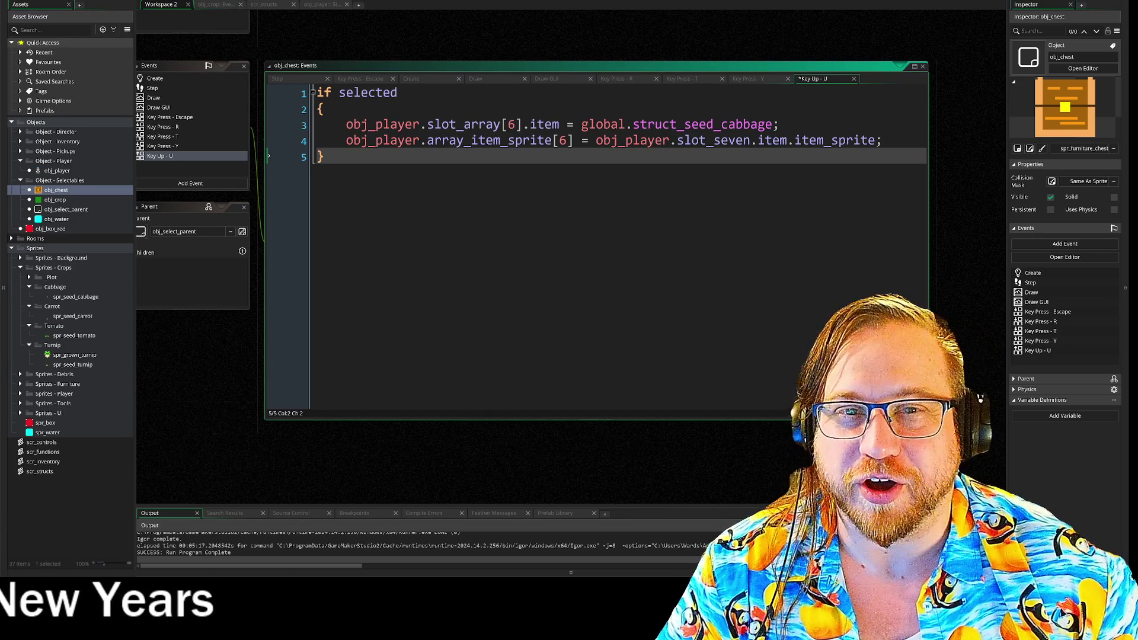
Run the game with F5 and take seed bags from the chest into the hotbar
key("F5")
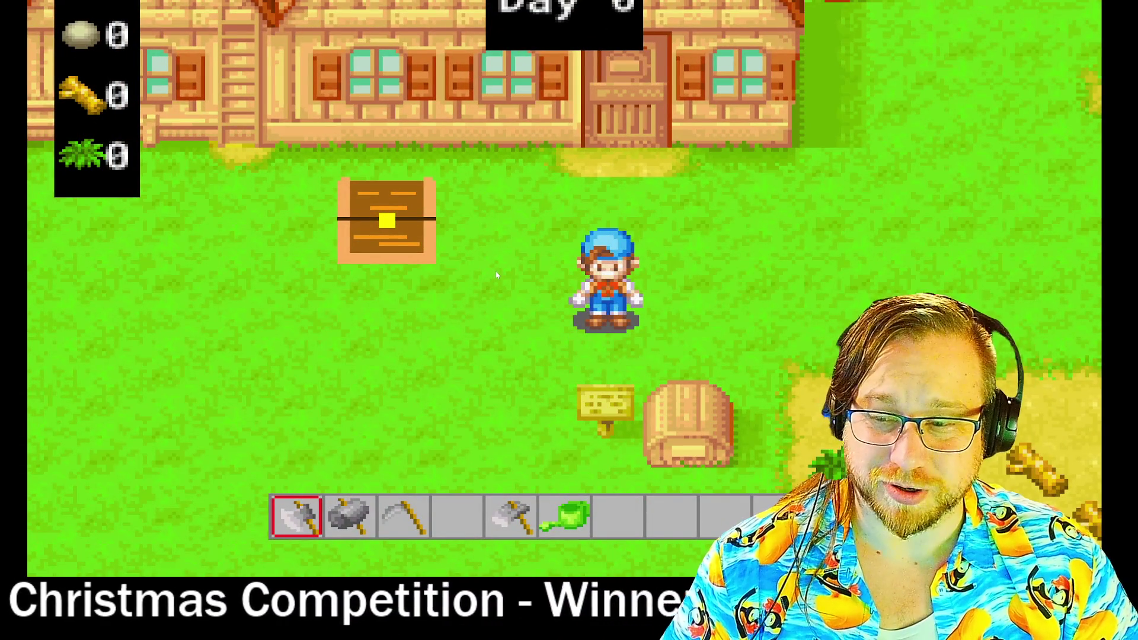
key("Up")
key("Left")
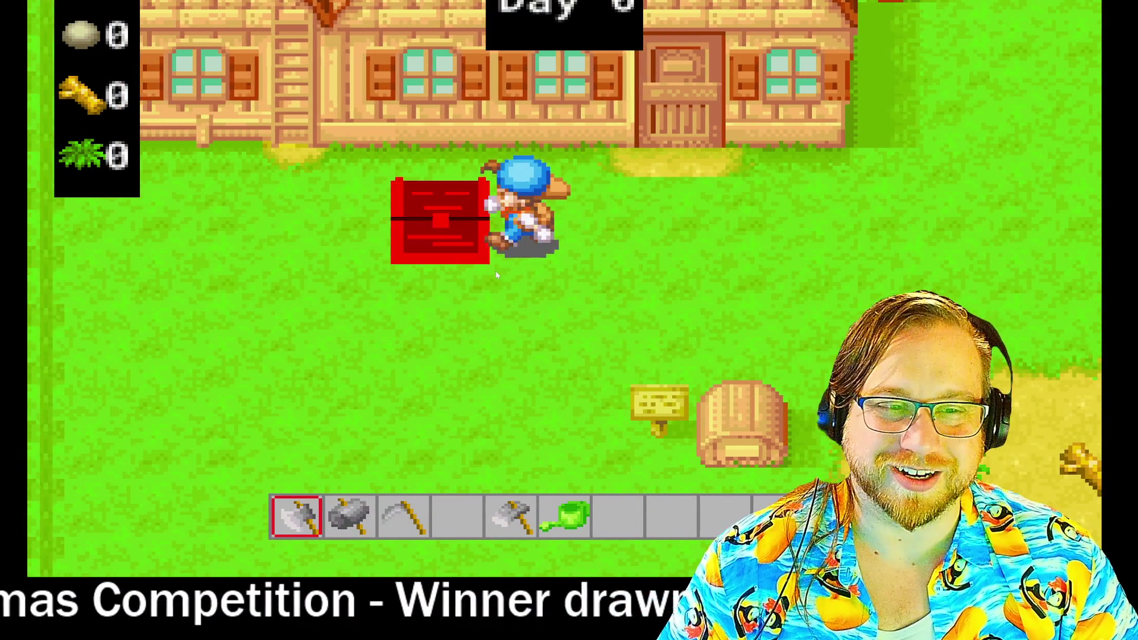
key("Up")
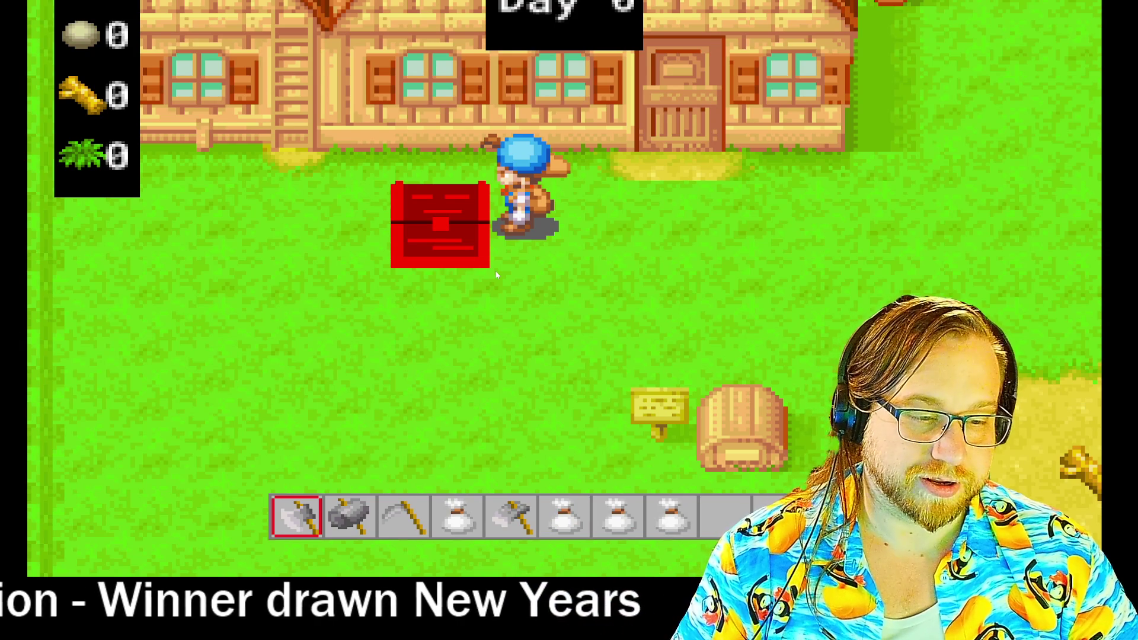
key("Right")
key("Down")
scroll(496, 274, "down", 3)
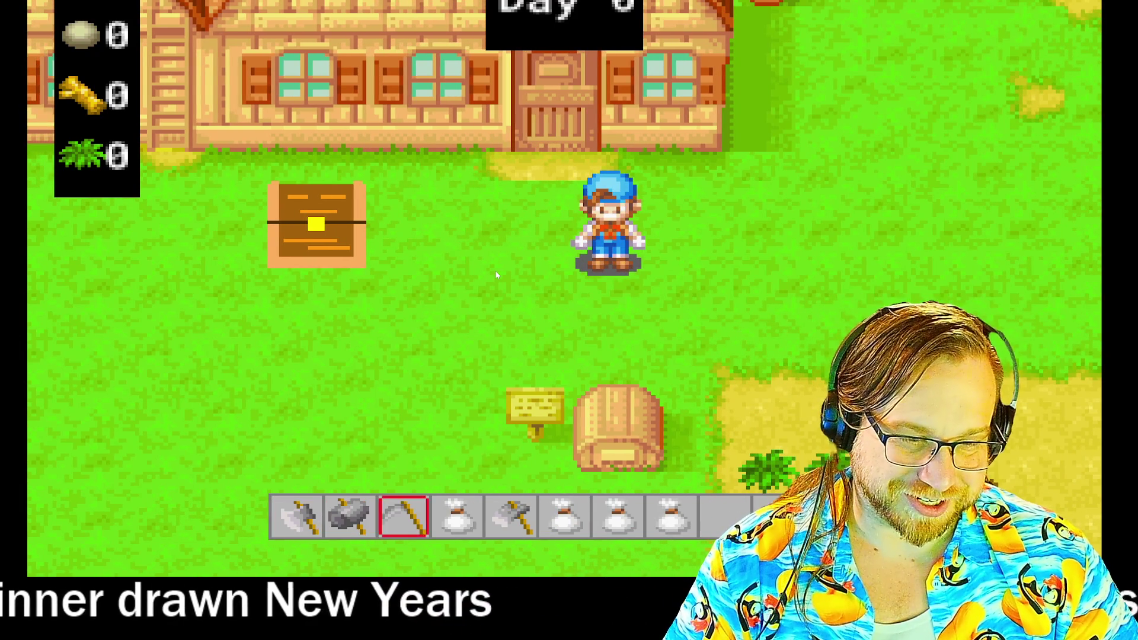
scroll(497, 275, "down", 1)
Walk the farmer onto the dirt patch and till a row of soil tiles
key("Right")
key("Down")
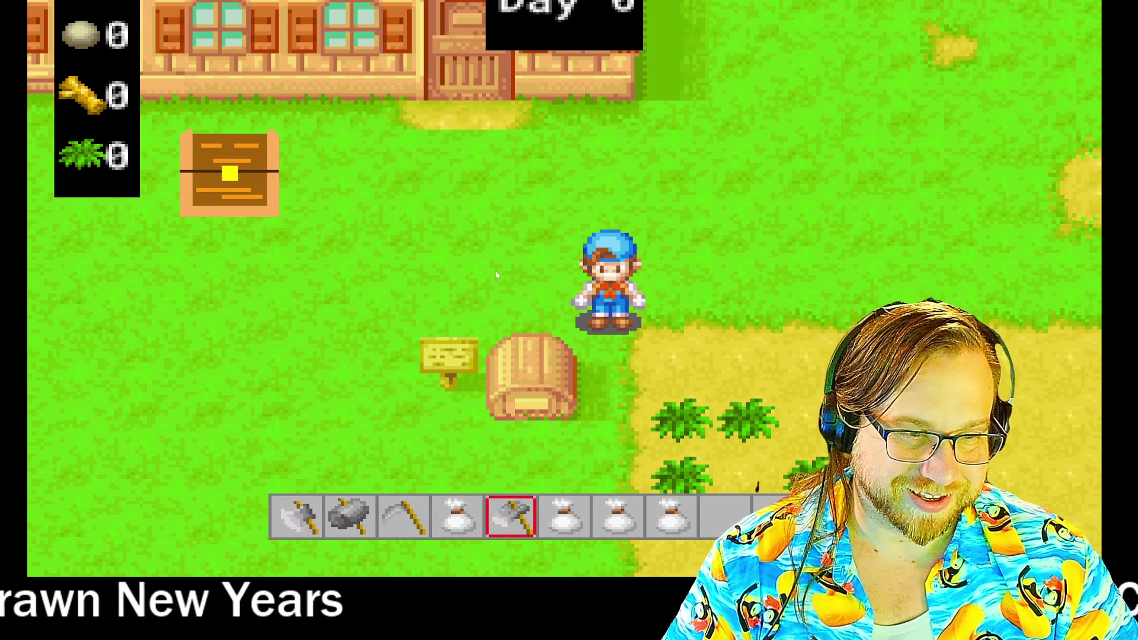
key("Down")
key("Right")
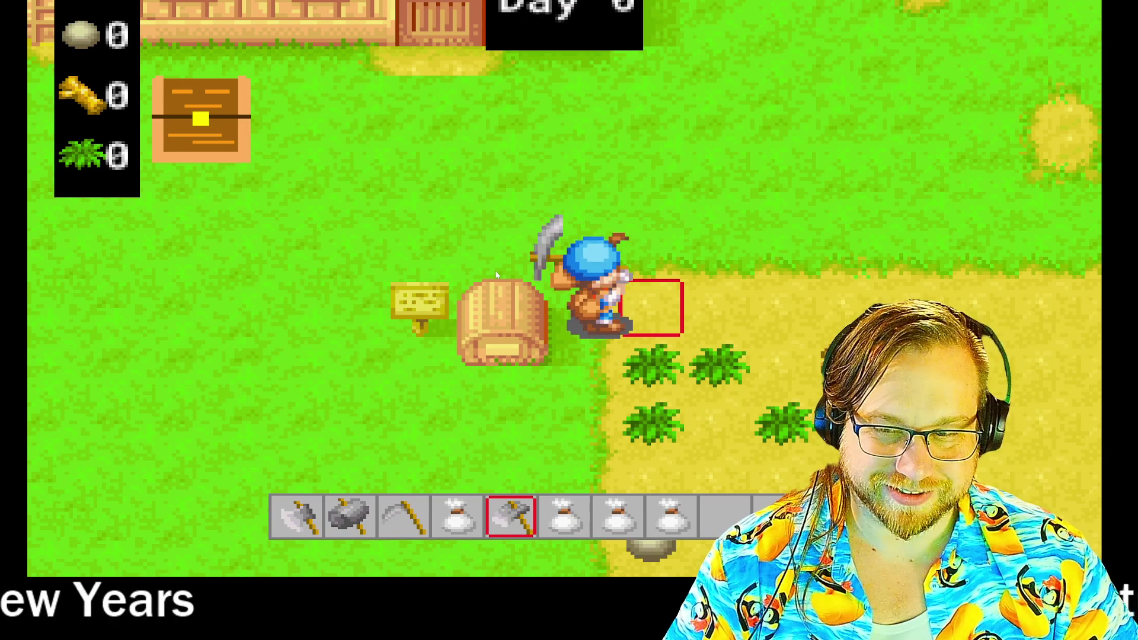
key("Right")
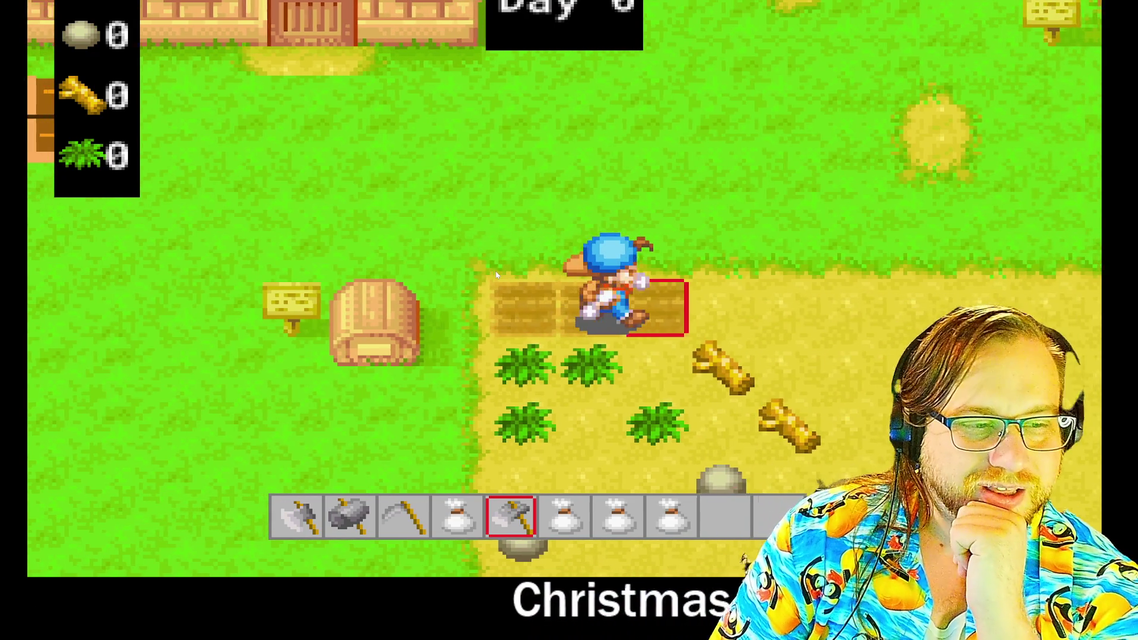
key("Right")
key("Left")
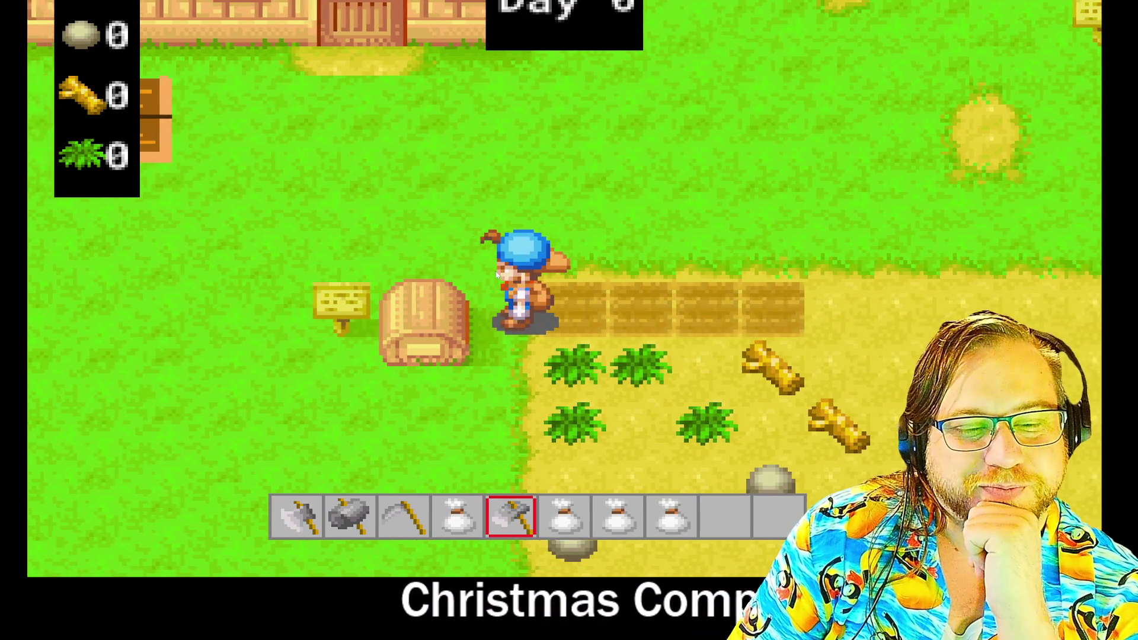
key("Right")
Sow seeds on the tilled tiles, then walk back onto the grass
scroll(497, 274, "up", 1)
scroll(497, 274, "down", 1)
scroll(496, 274, "down", 1)
key("Right")
scroll(496, 274, "down", 1)
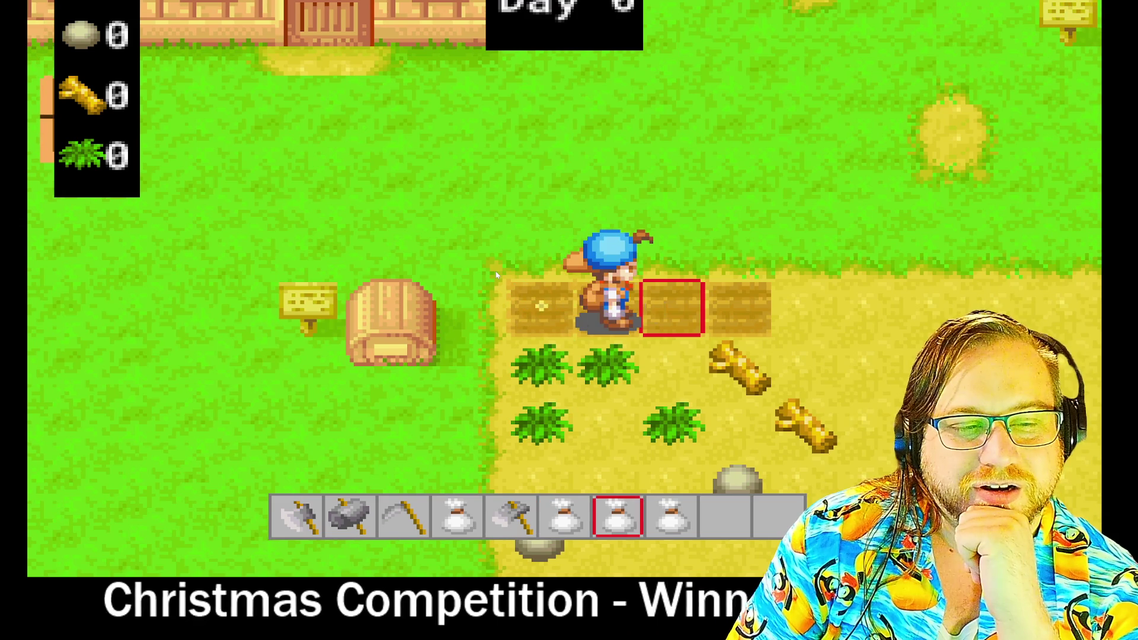
key("Right")
scroll(497, 274, "down", 1)
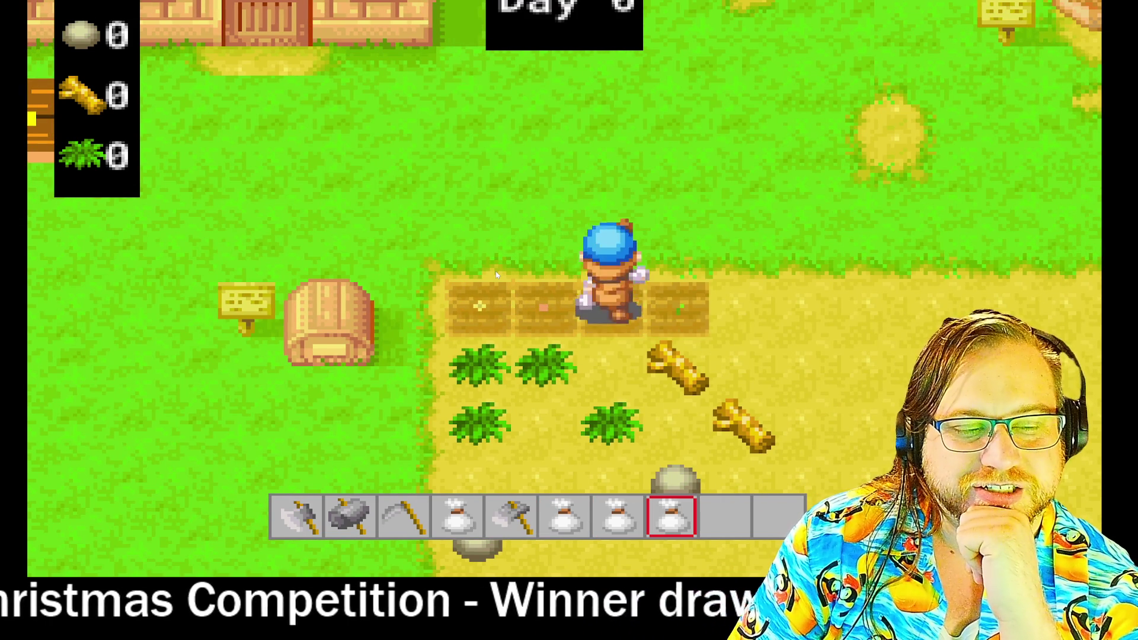
key("Up")
key("Left")
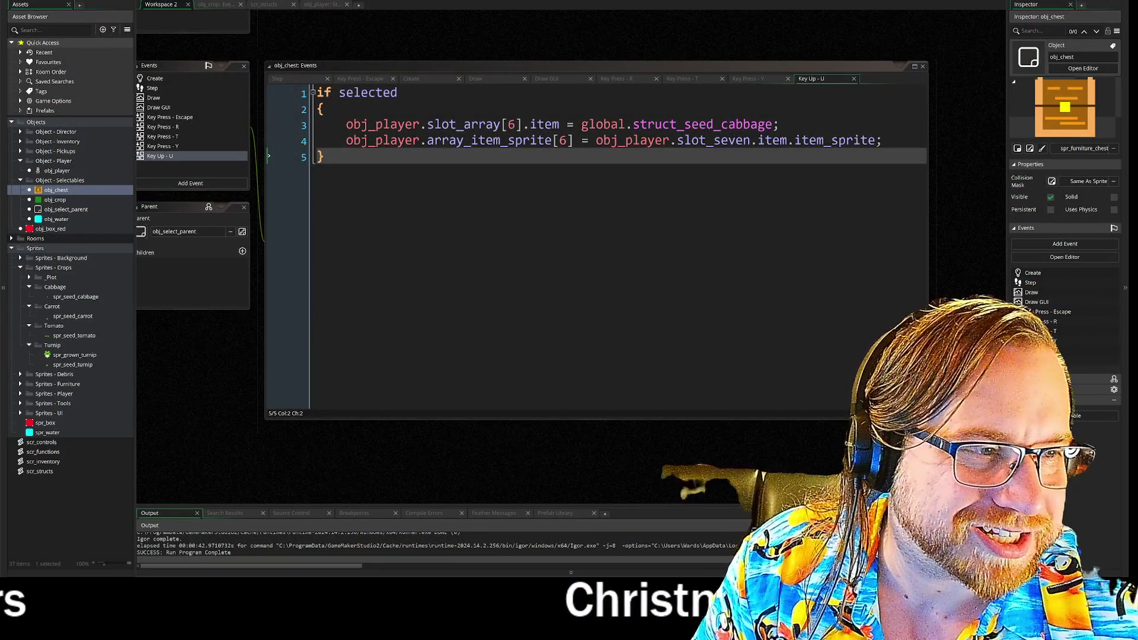
Change cabbage to tomato in the Key Up - U code, then save and run the game with F5
double_click(770, 126)
type("tomato")
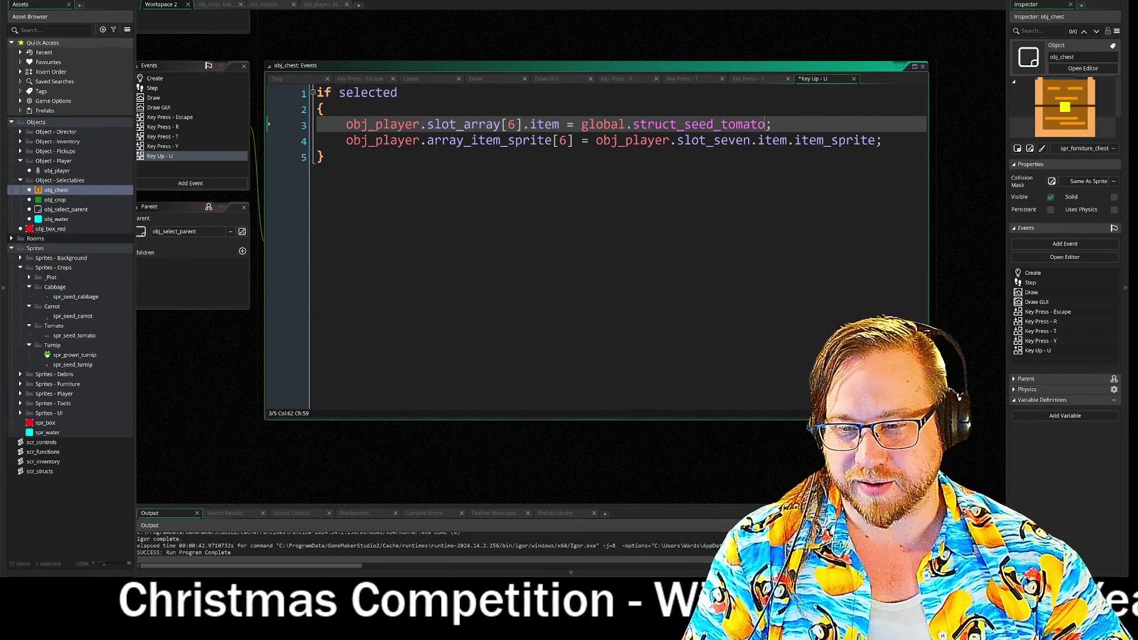
left_click(323, 157)
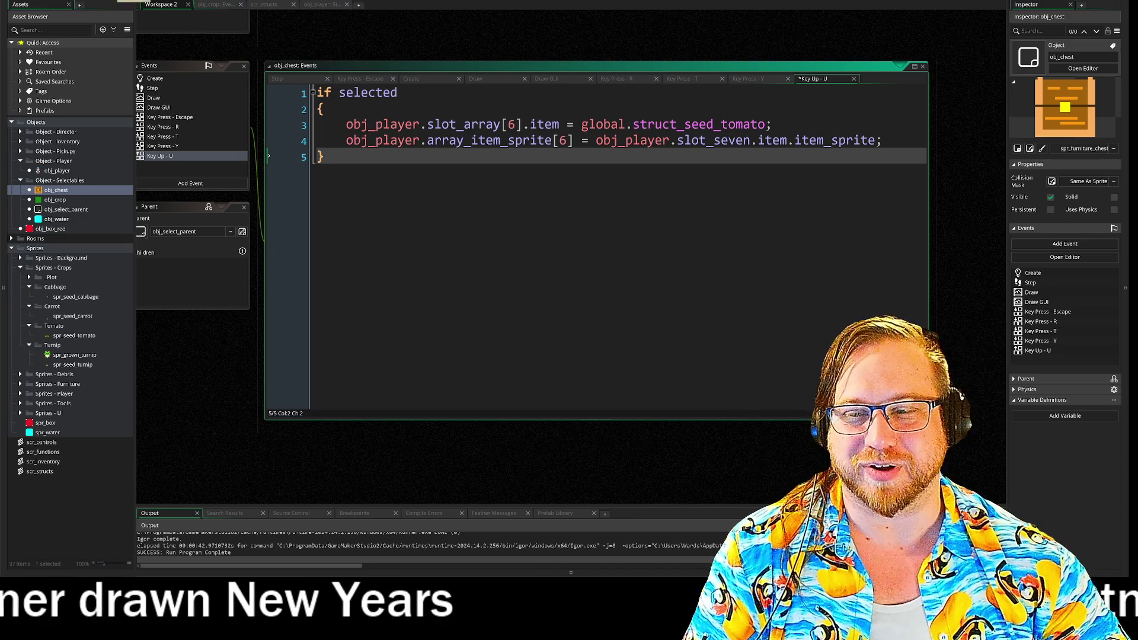
key("F5")
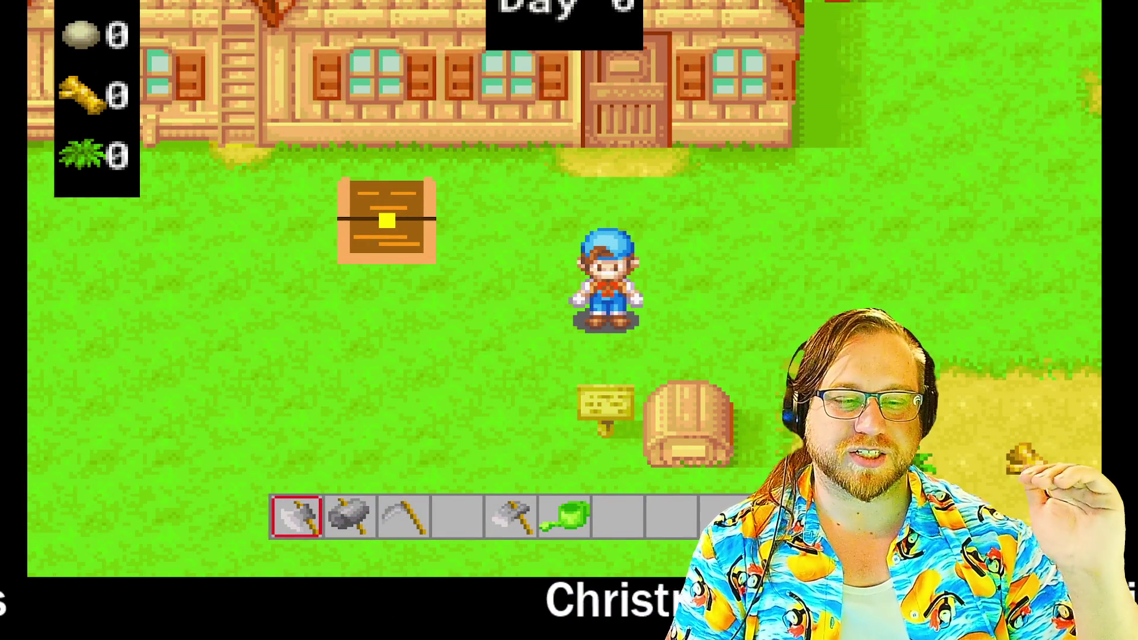
Switch to the hoe and till a row of four plots in the field
scroll(569, 320, "down", 3)
key("Right")
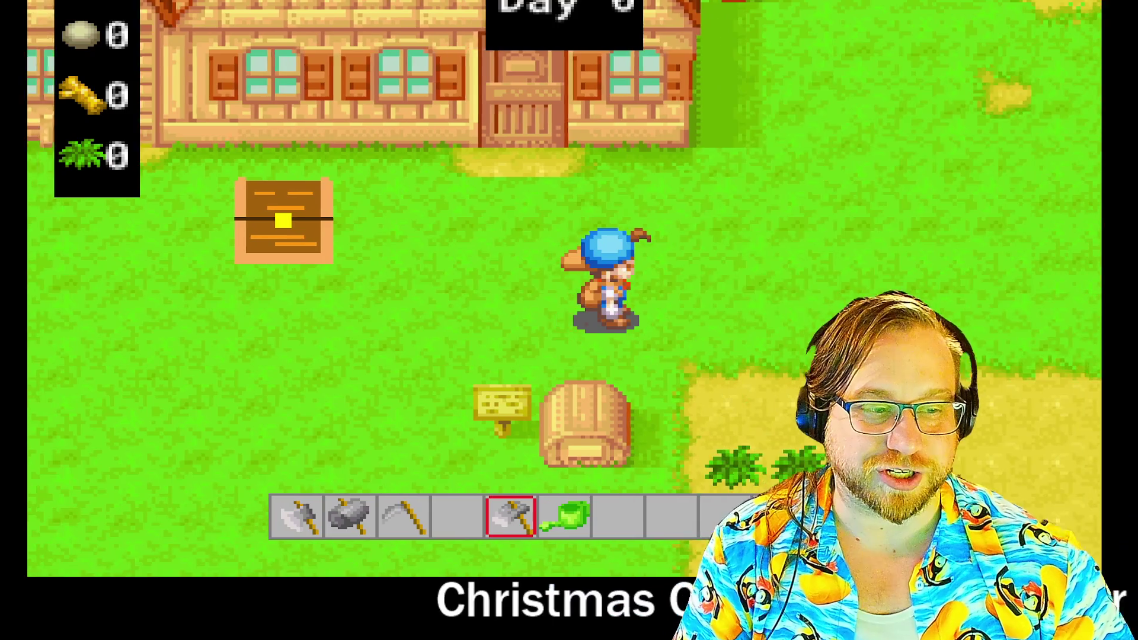
key("Down")
key("Right")
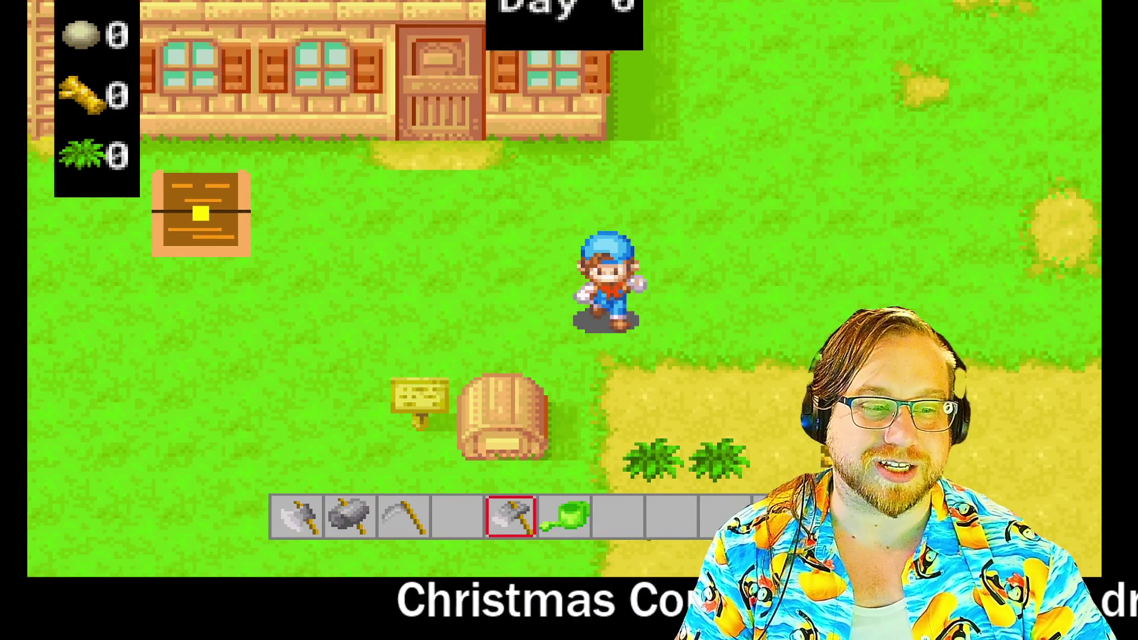
key("space")
key("Right")
key("space")
key("Right")
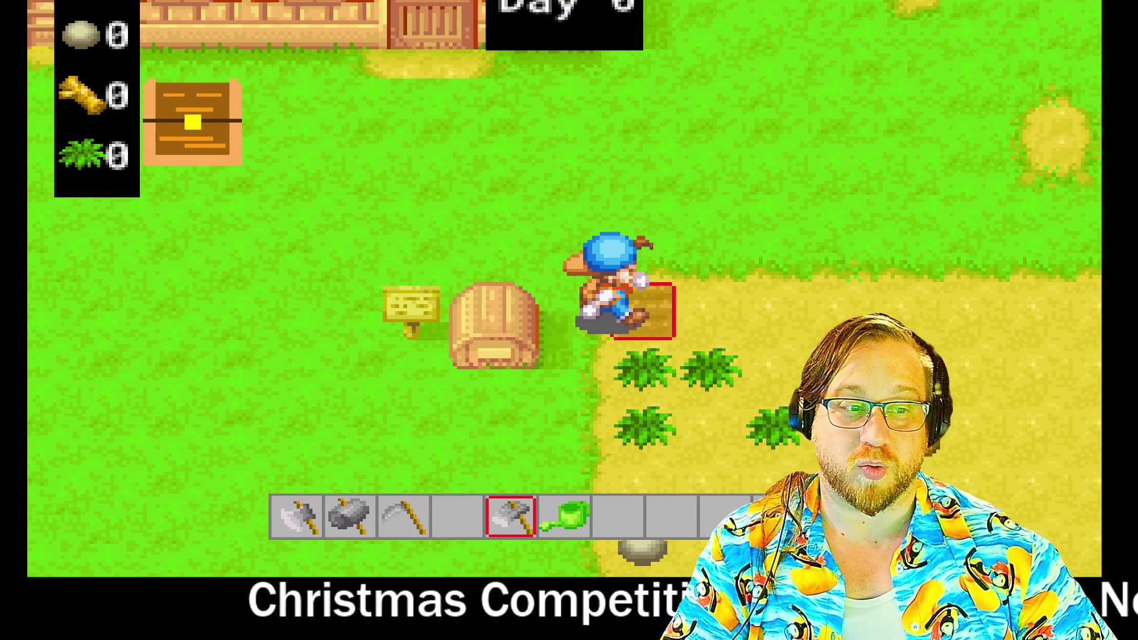
key("Right")
key("space")
Walk the farmer back to the chest and take the tomato seed bags
key("Up")
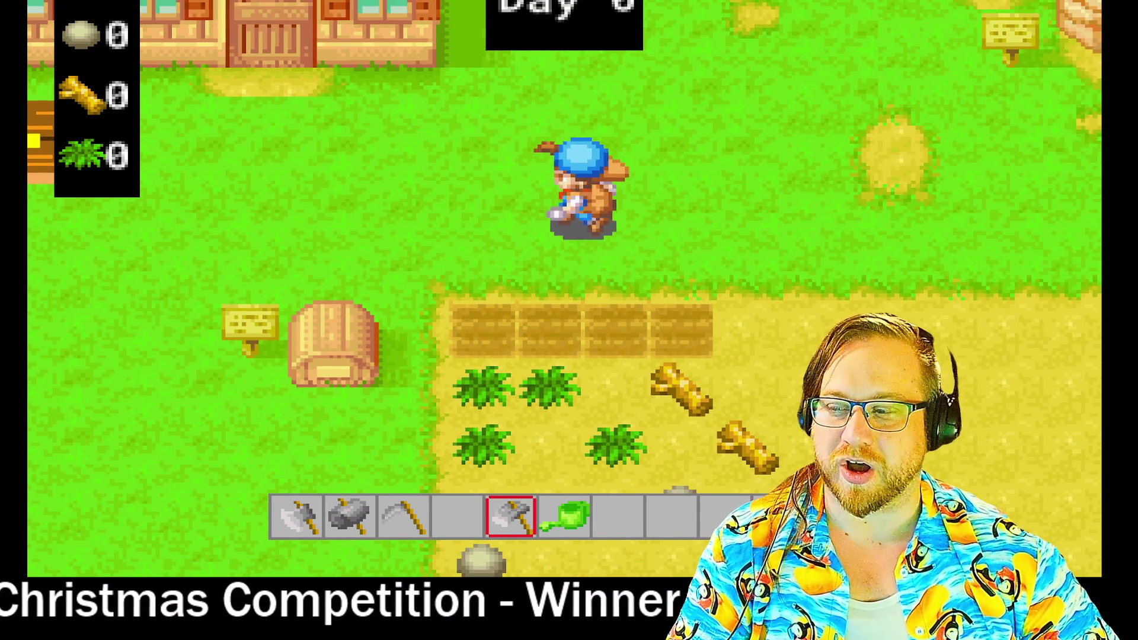
key("Left")
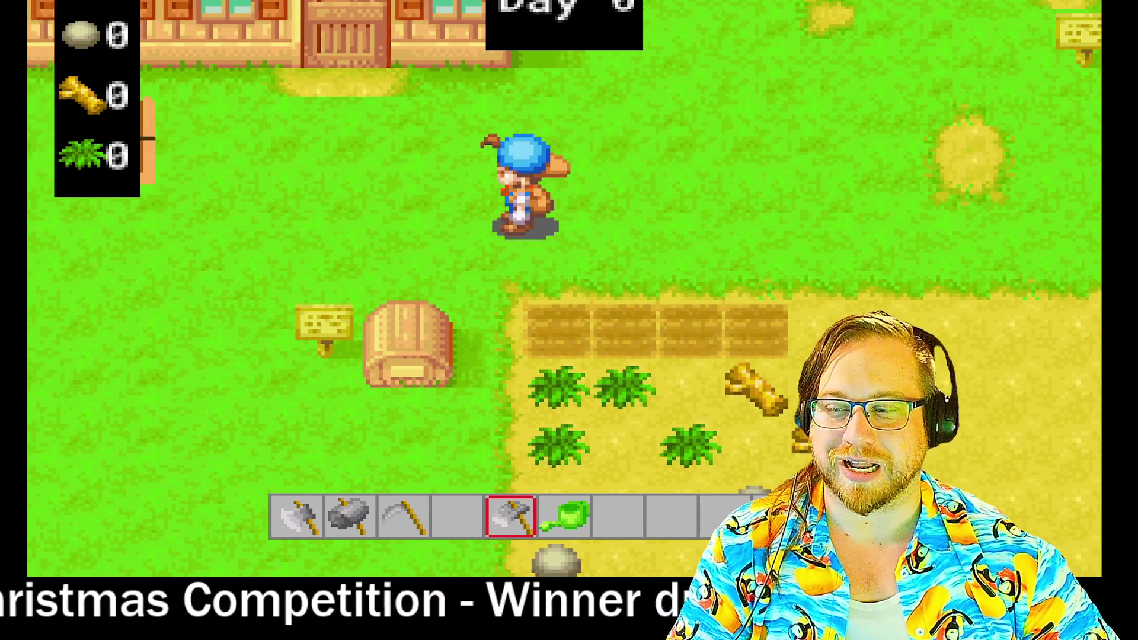
key("Up")
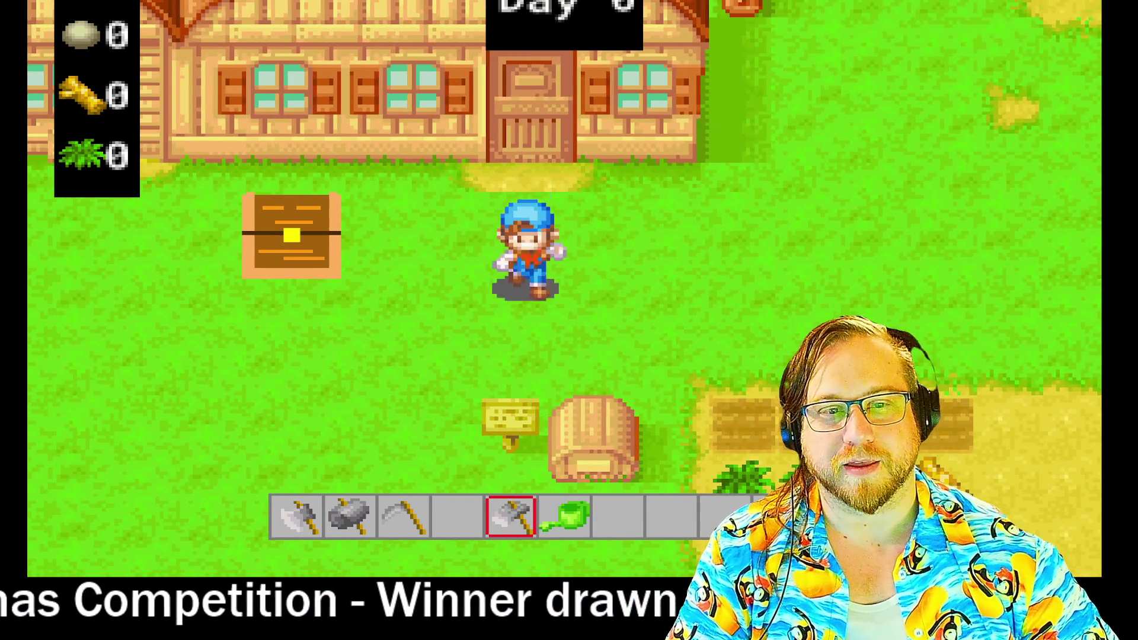
key("Up")
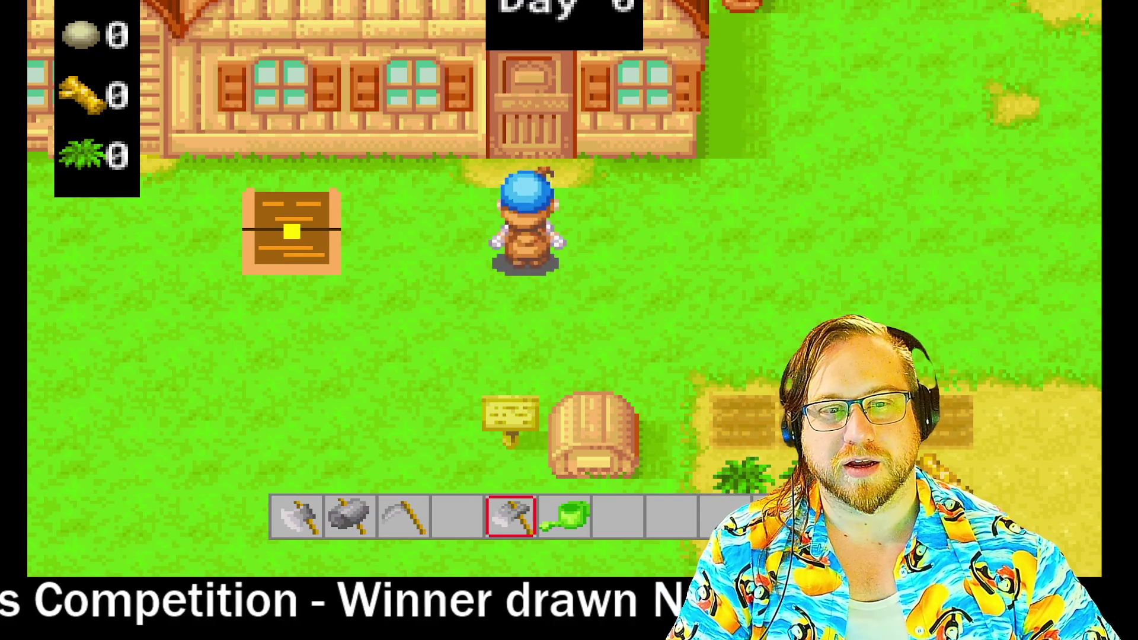
key("Left")
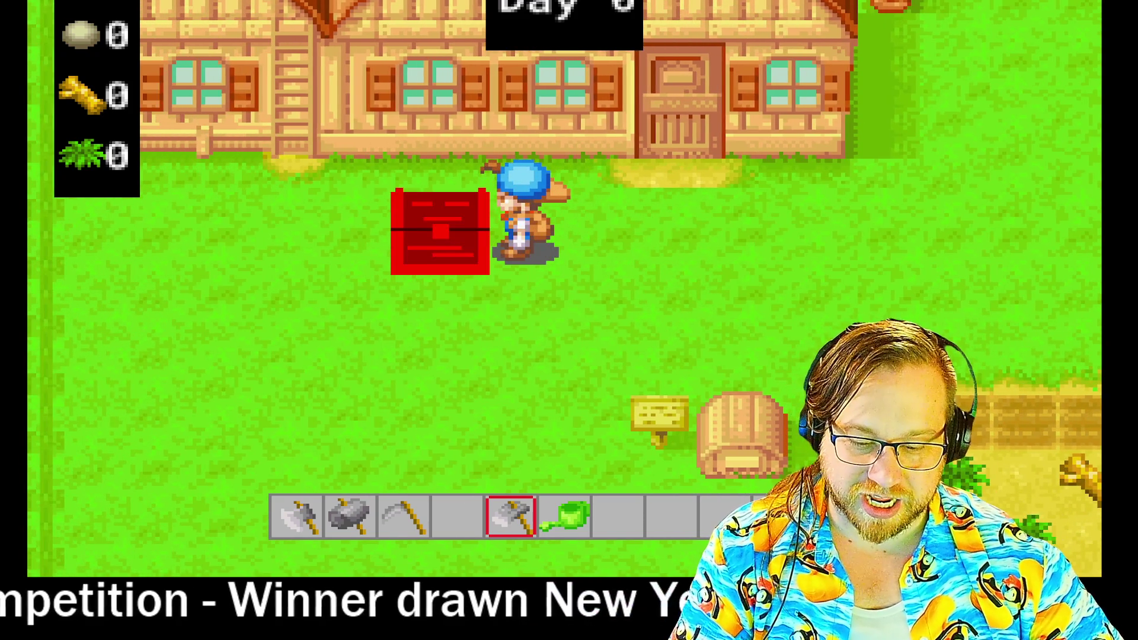
key("e")
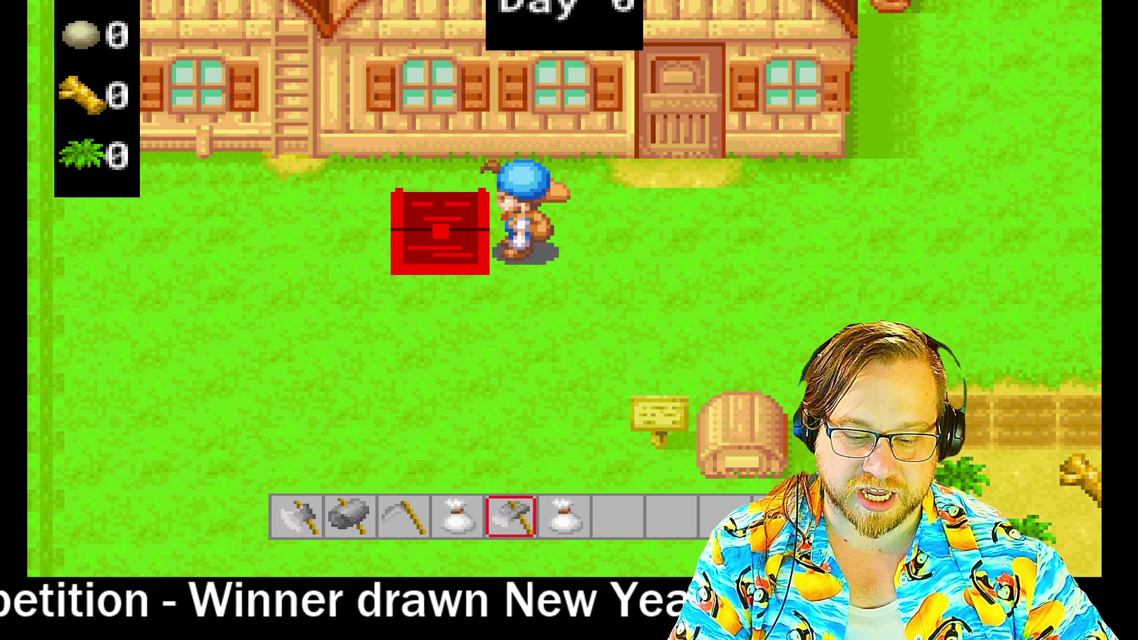
Select the seed bags in hotbar slots 4–8 and plant tomato seeds in the tilled plots
key("Right")
key("Right")
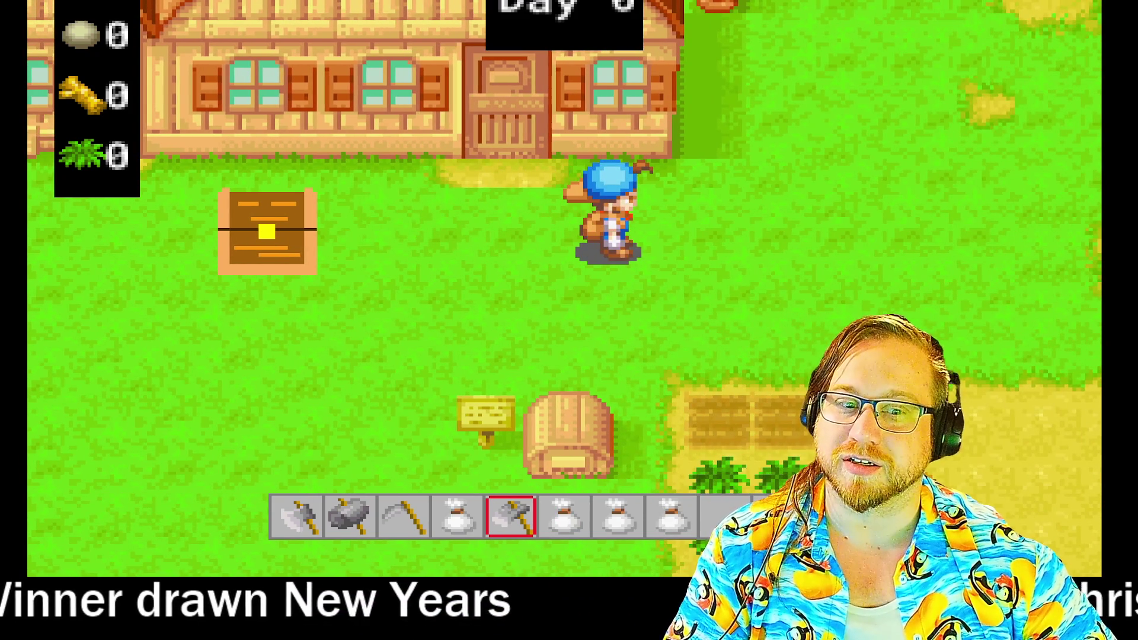
key("4")
key("Down")
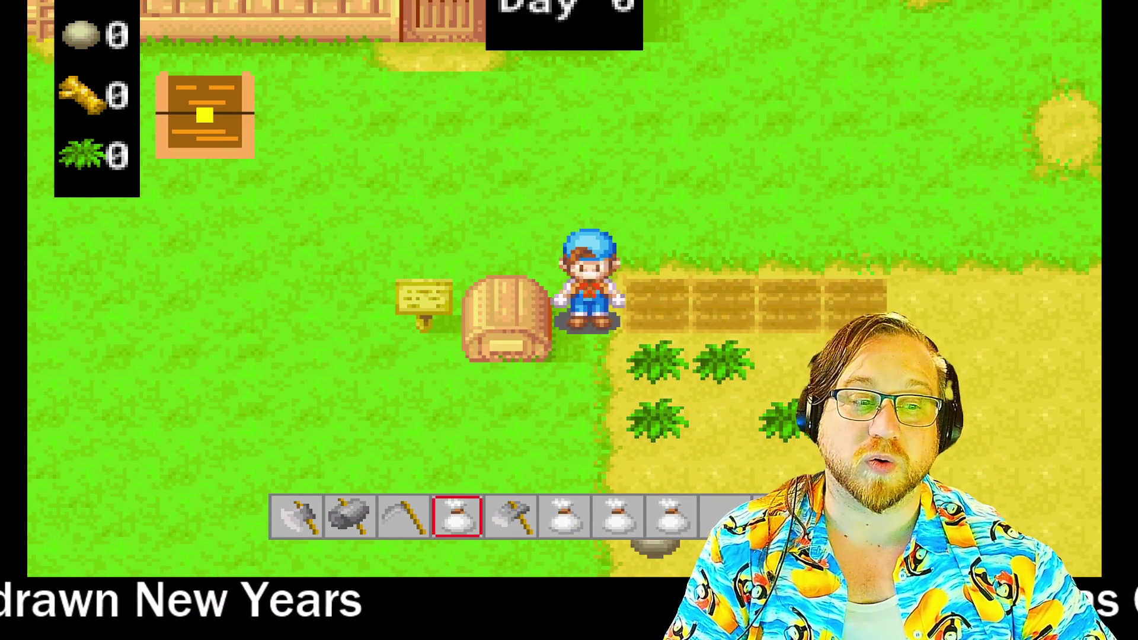
key("Right")
key("5")
key("6")
key("Right")
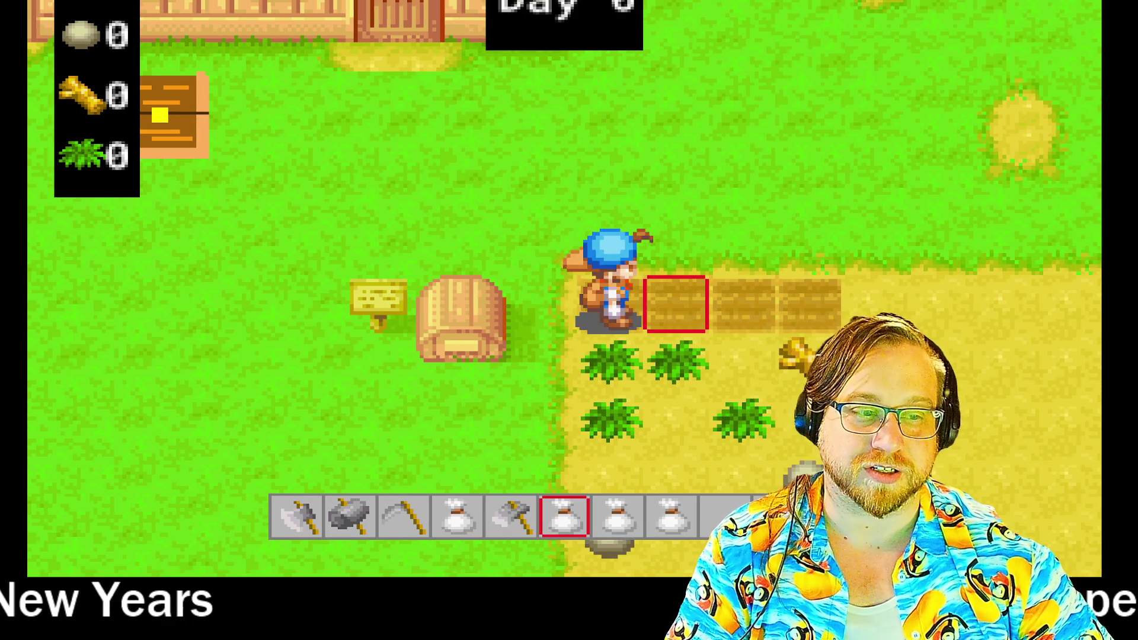
key("Right")
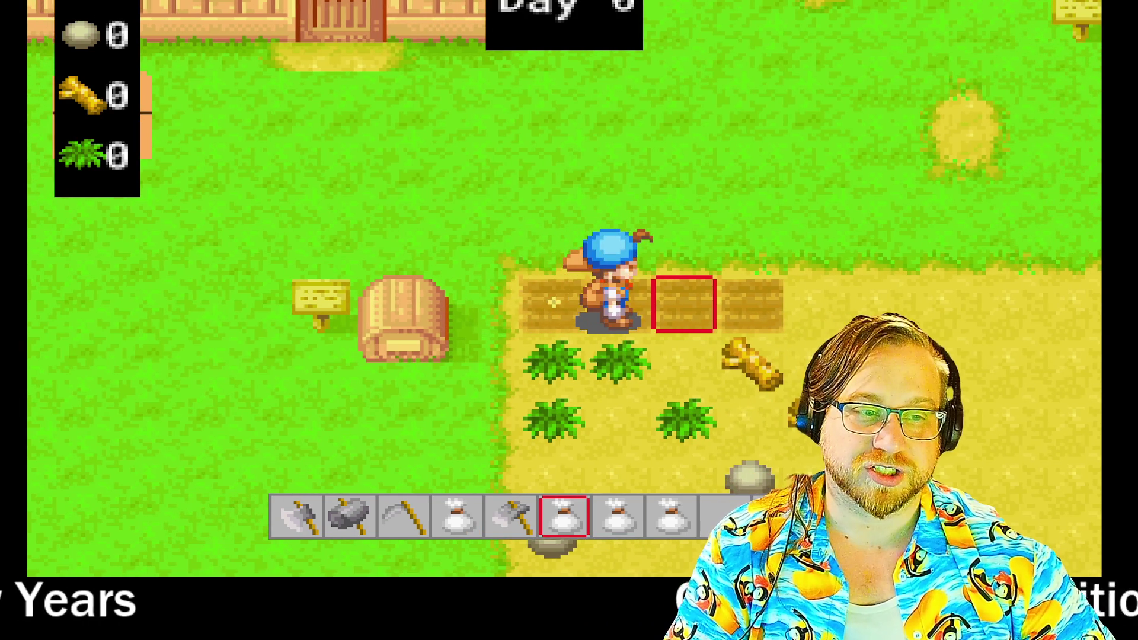
key("7")
key("space")
key("Right")
key("8")
key("space")
Walk the farmer back up and left, away from the planted plots
key("Left")
key("Up")
key("Left")
key("Up")
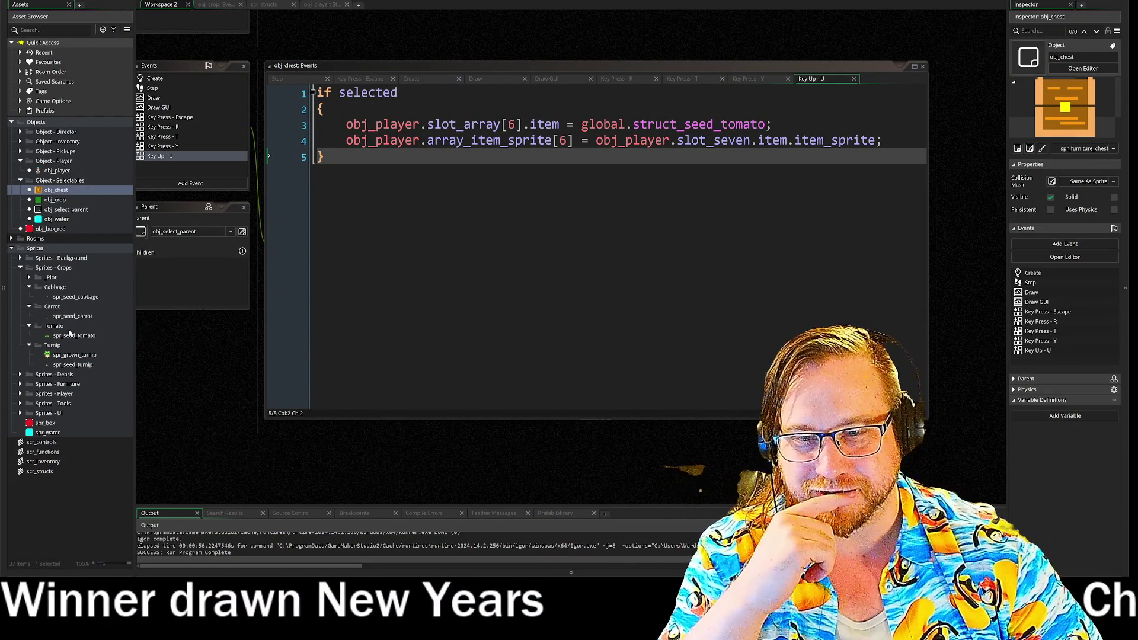
double_click(72, 336)
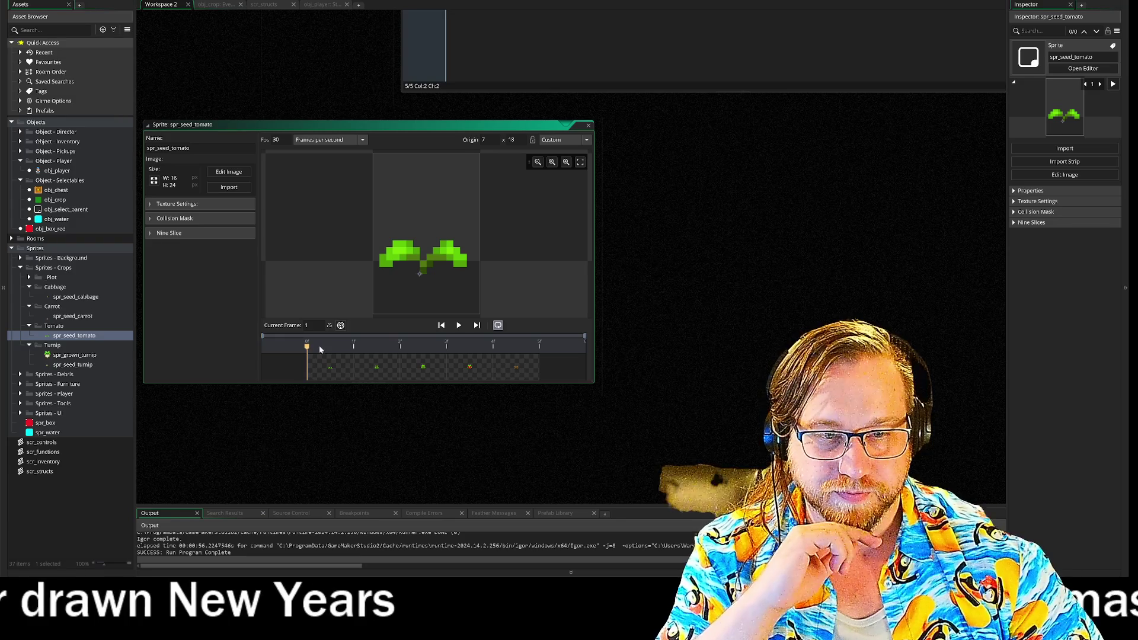
left_click(310, 361)
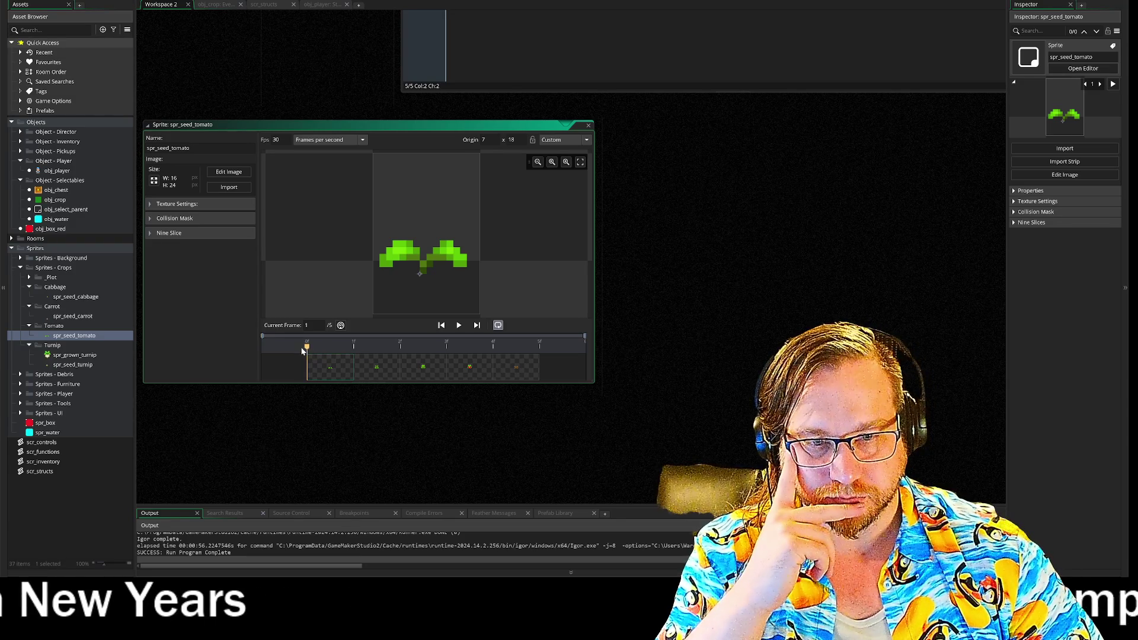
mouse_move(344, 348)
left_mouse_down()
mouse_move(532, 350)
mouse_move(302, 345)
mouse_move(536, 346)
mouse_move(354, 348)
mouse_move(443, 346)
mouse_move(386, 340)
mouse_move(421, 345)
mouse_move(397, 348)
left_mouse_up()
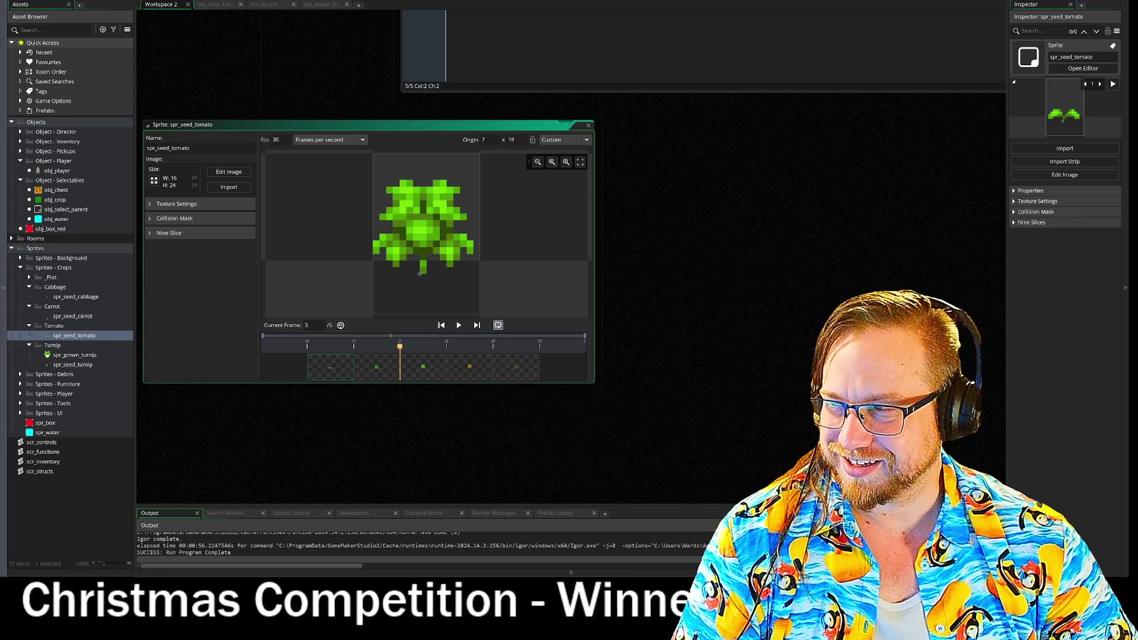
left_click(733, 193)
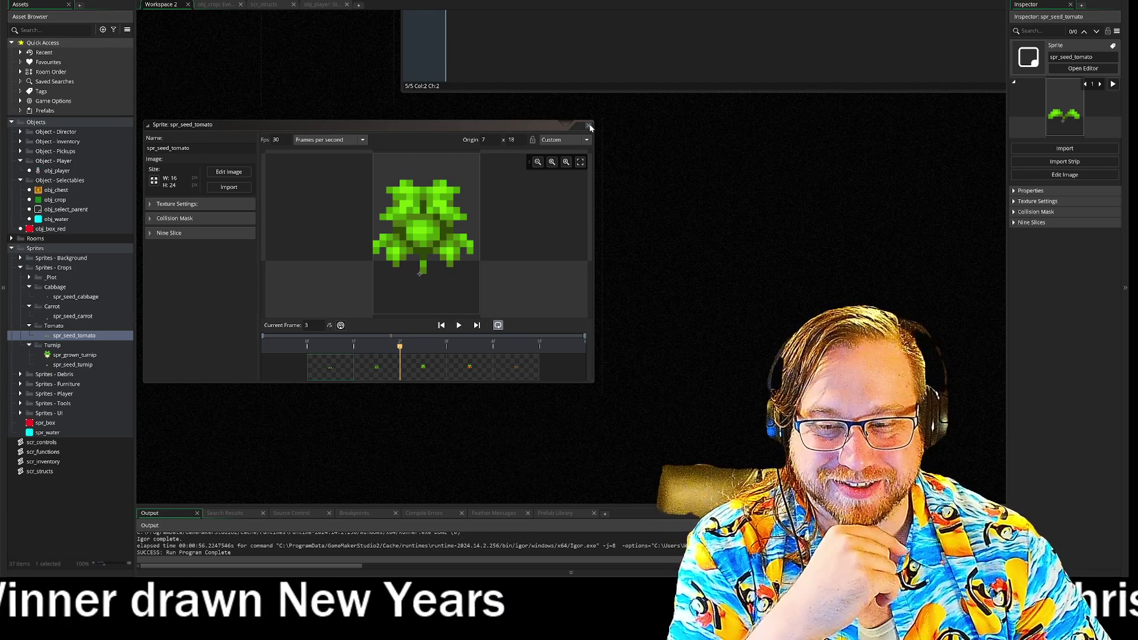
left_click(590, 125)
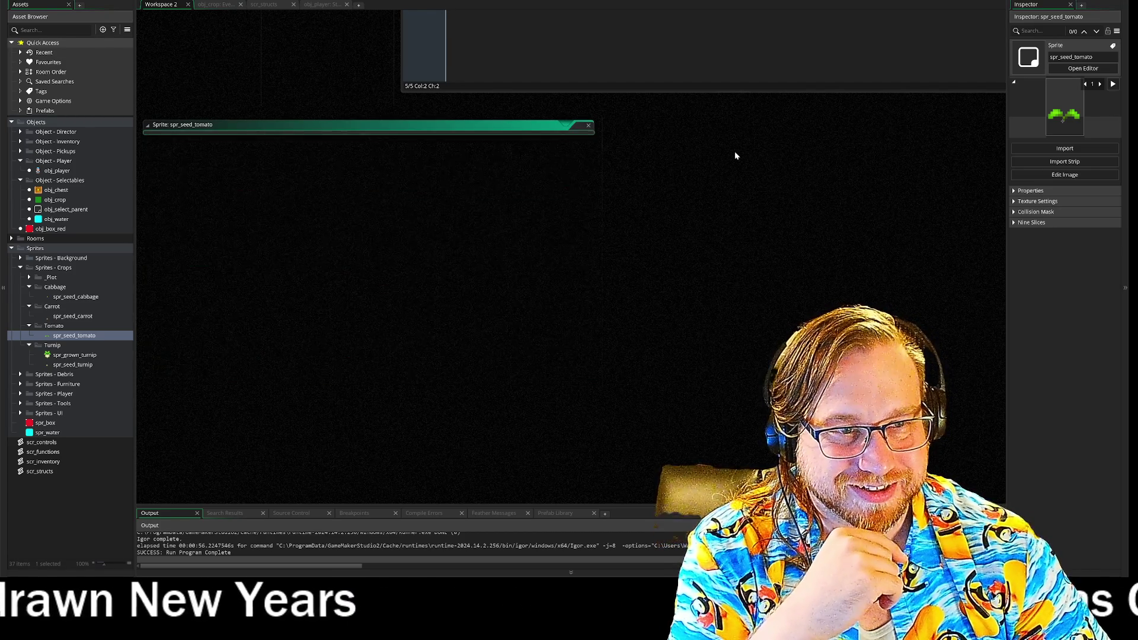
scroll(734, 155, "up", 5)
mouse_move(295, 387)
left_mouse_down()
mouse_move(386, 374)
mouse_move(353, 342)
left_mouse_up()
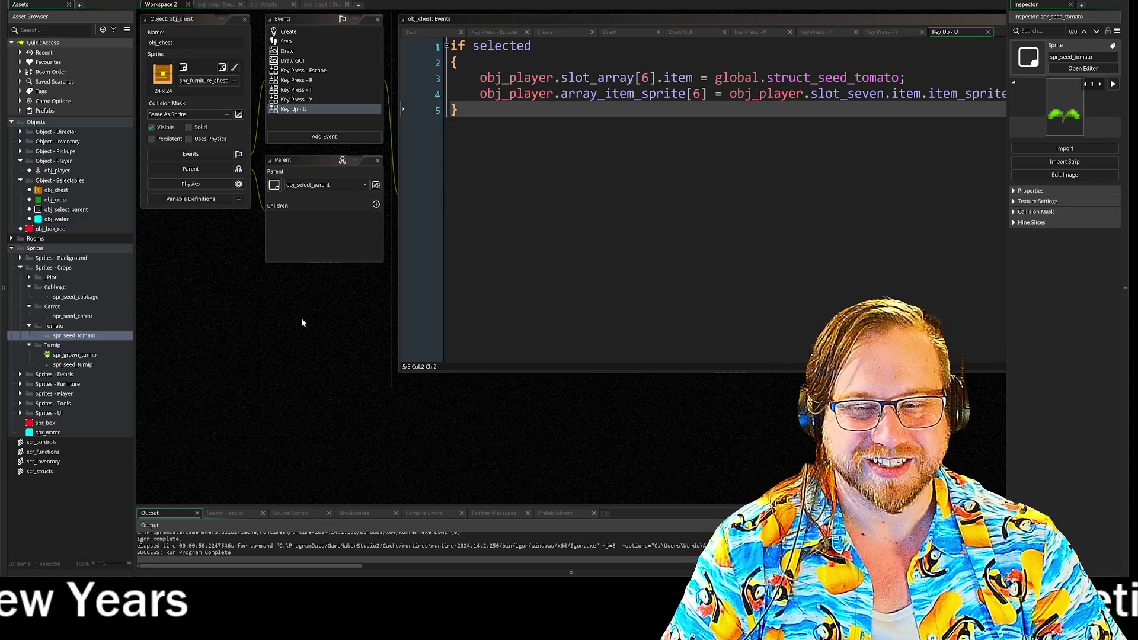
Reopen the spr_seed_tomato sprite and step through its five growth-stage frames
left_click_drag(292, 297, 296, 367)
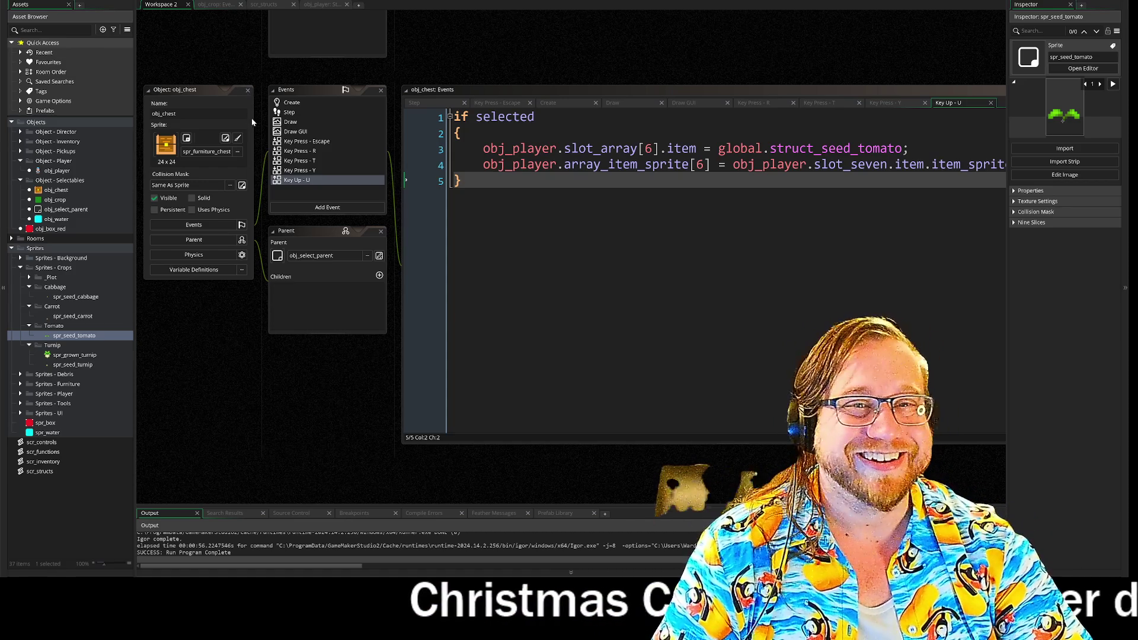
double_click(72, 336)
mouse_move(362, 377)
left_mouse_down()
mouse_move(516, 365)
mouse_move(349, 368)
left_mouse_up()
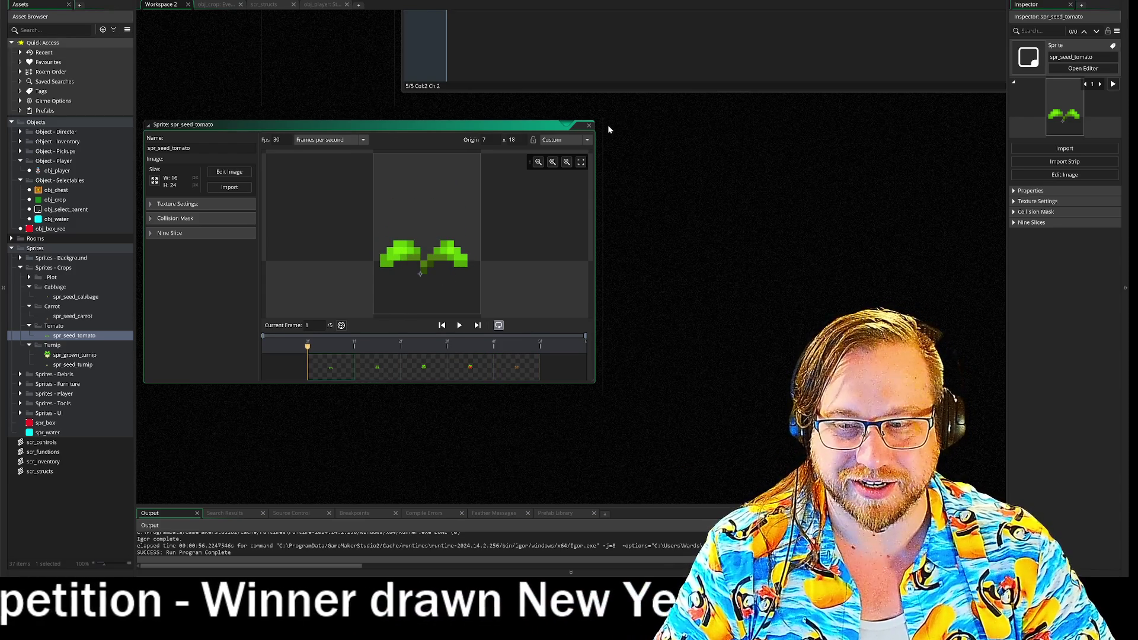
Close the spr_seed_tomato sprite editor window
double_click(580, 125)
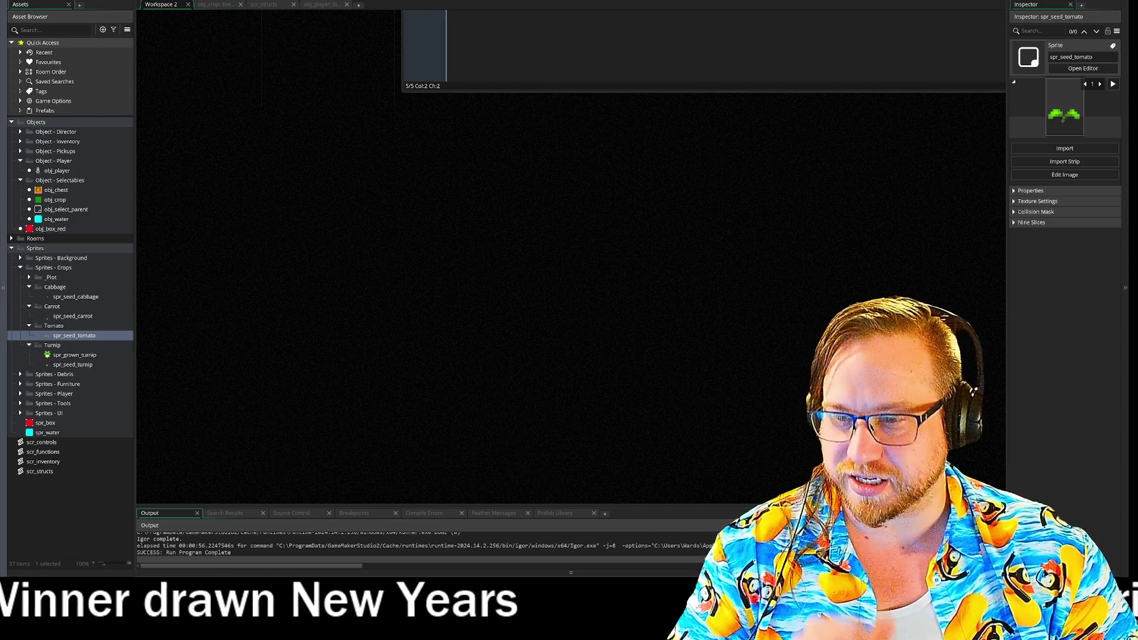
Save the project and close all windows in the workspace
left_click(12, 0)
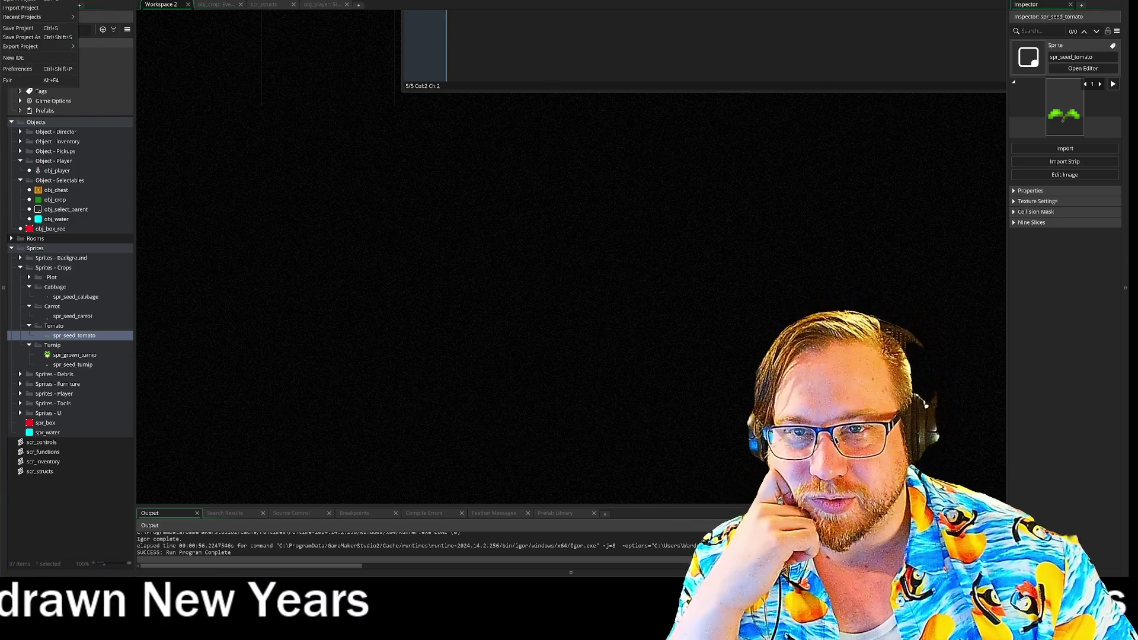
left_click(27, 30)
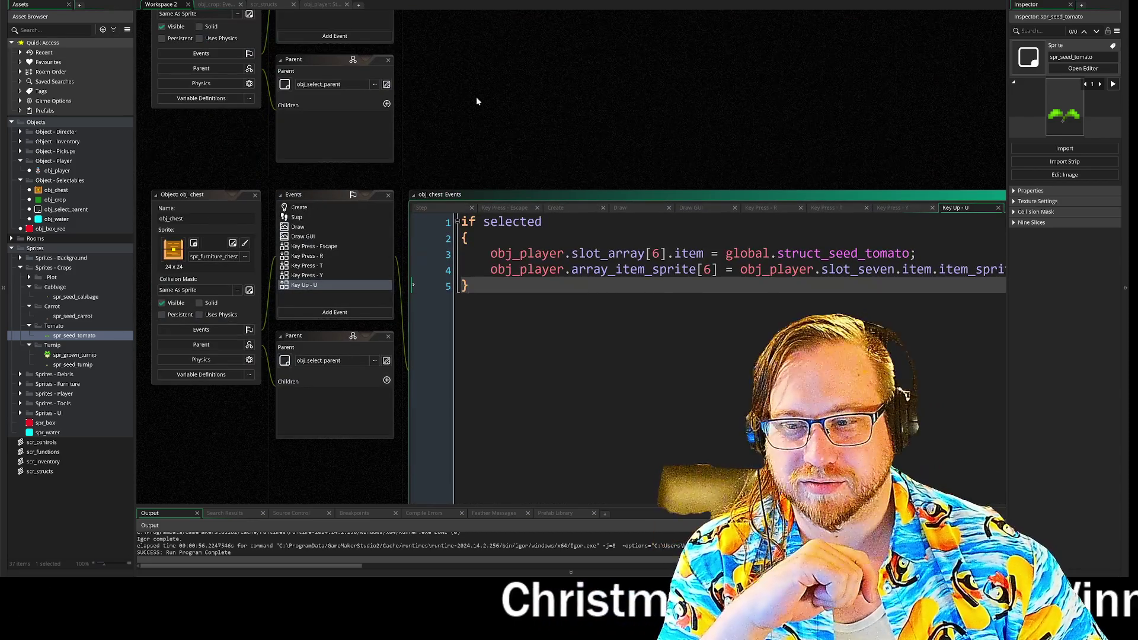
right_click(476, 101)
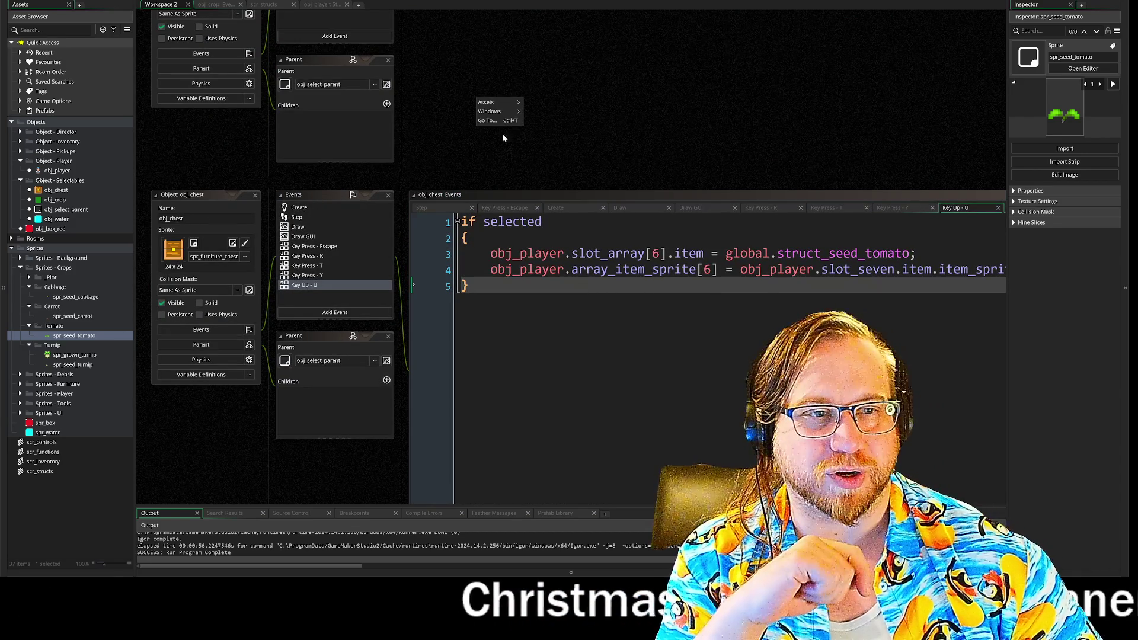
mouse_move(505, 114)
left_click(560, 153)
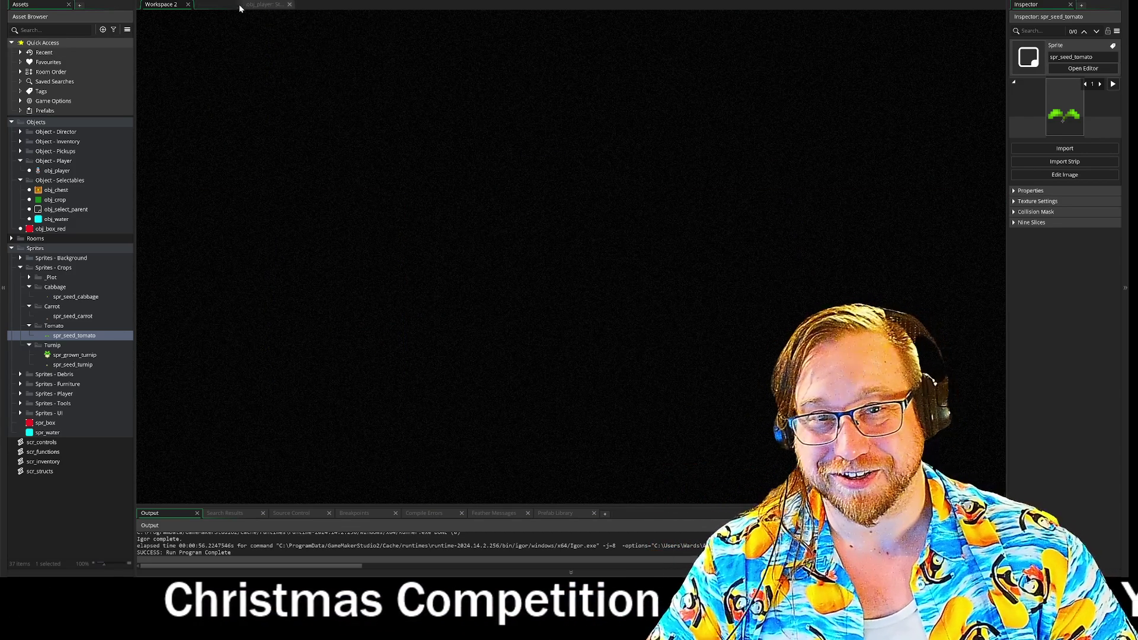
Close the extra tabs, rename Workspace 3 to Workspace, and cancel the exit prompt
left_click(199, 5)
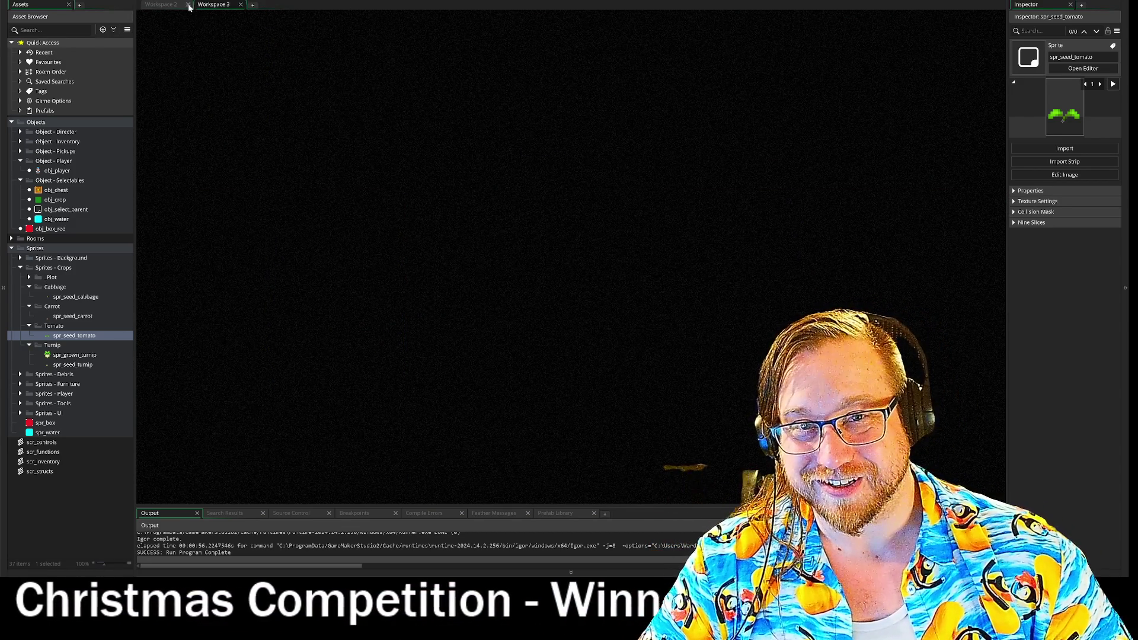
left_click(188, 5)
left_click(201, 5)
left_click(240, 5)
right_click(184, 6)
left_click(214, 18)
key("BackSpace")
key("BackSpace")
key("Return")
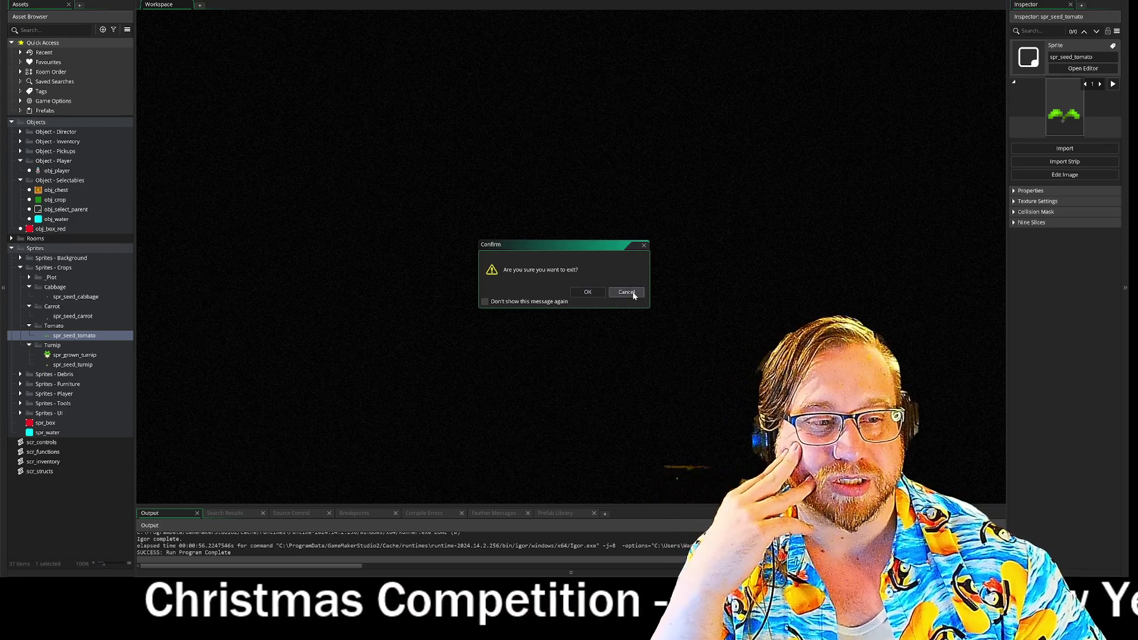
left_click(627, 294)
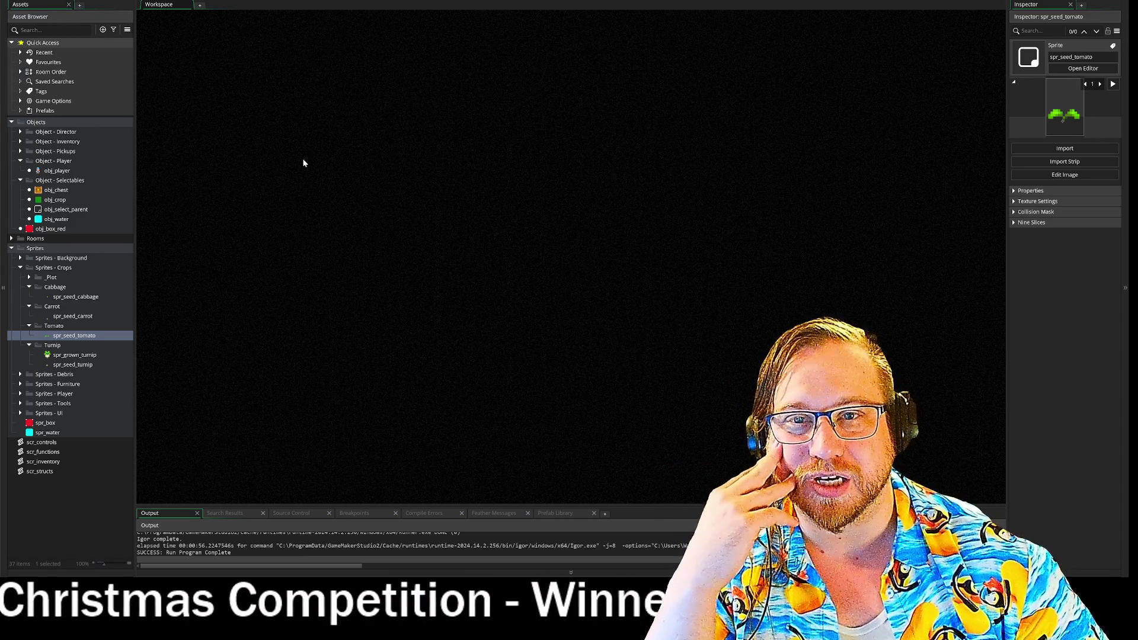